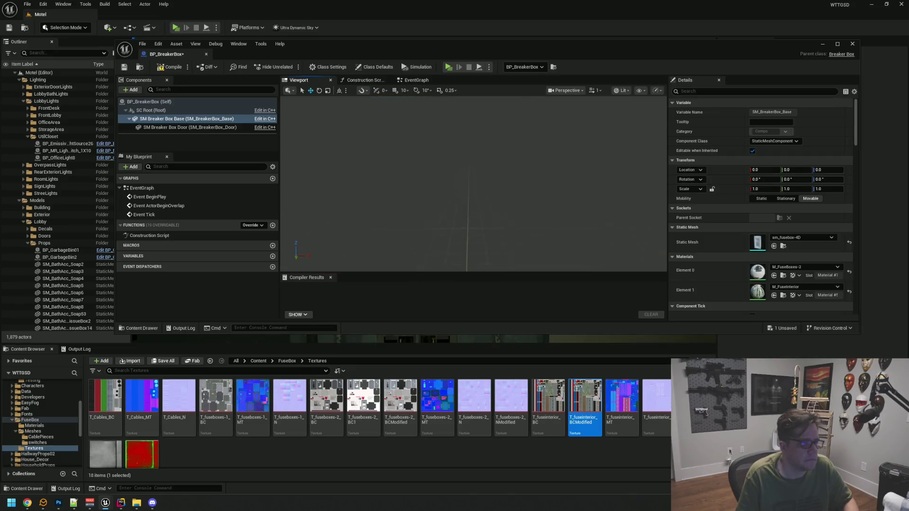
# Zoom in and frame the whole open breaker box in the BP_BreakerBox viewport.
pyautogui.scroll(5, 473, 185)
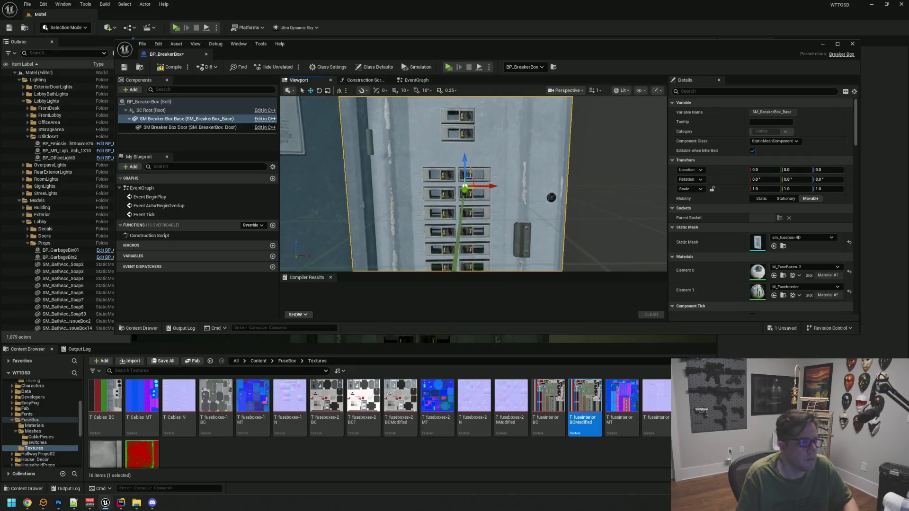
pyautogui.click(239, 142)
pyautogui.scroll(2, 470, 162)
pyautogui.press('f')
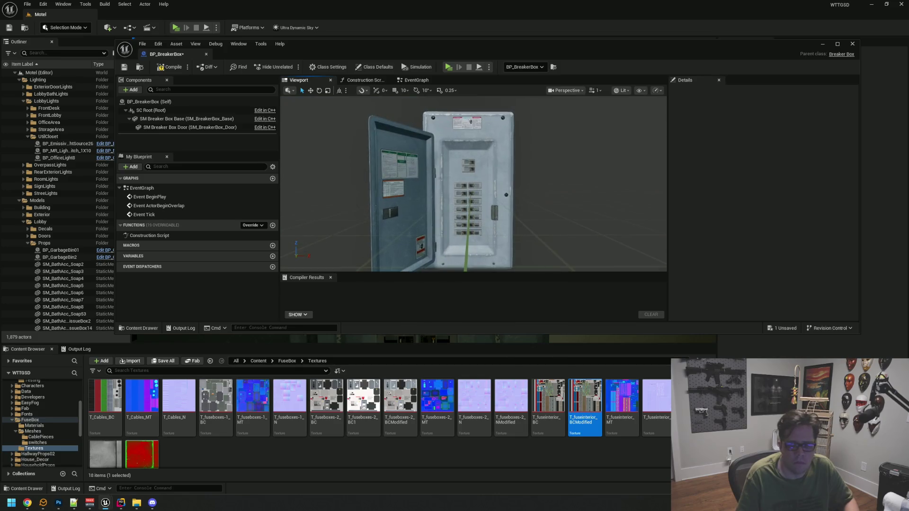
pyautogui.scroll(2, 474, 184)
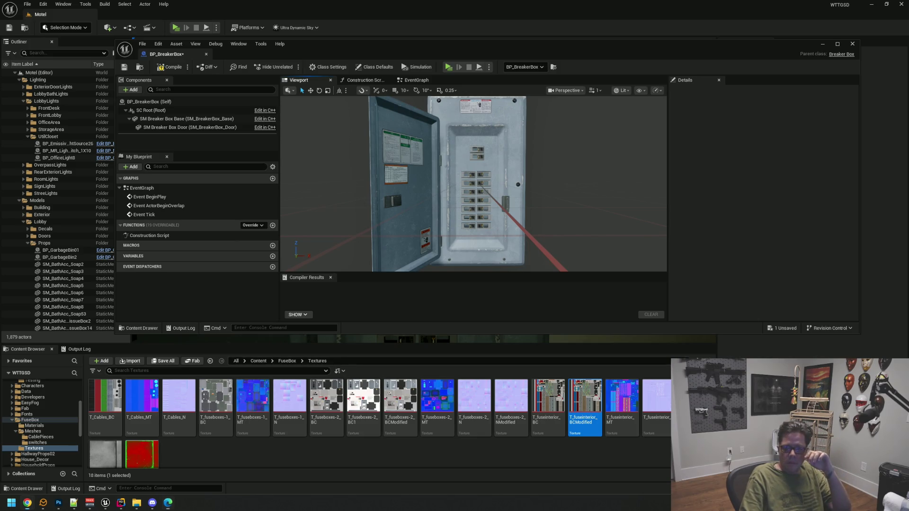
pyautogui.scroll(10, 496, 201)
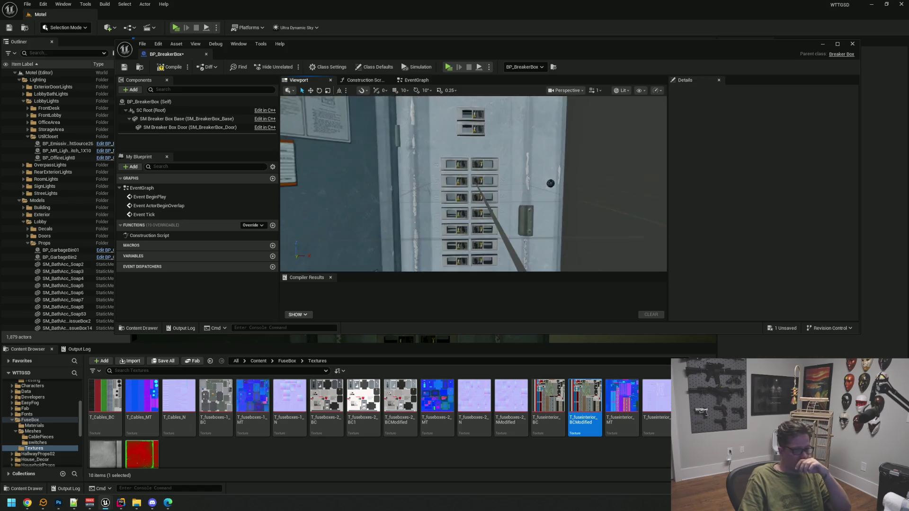
pyautogui.scroll(-6, 495, 189)
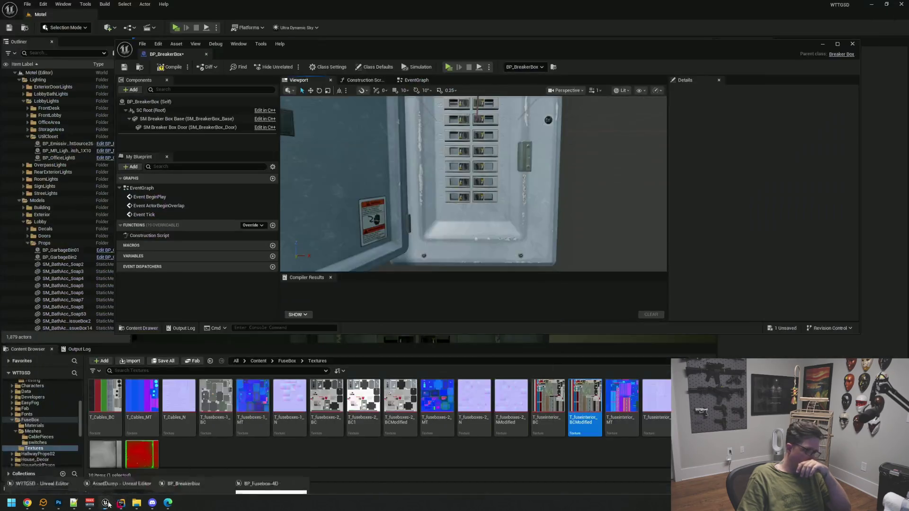
# Fly the level camera close to the breaker switches, then bring up the fuse interior texture in Photoshop.
pyautogui.moveTo(105, 503)
pyautogui.moveTo(390, 45); pyautogui.dragTo(382, 256)
pyautogui.moveTo(401, 190)
pyautogui.mouseDown()
pyautogui.moveTo(400, 157)
pyautogui.moveTo(400, 190)
pyautogui.moveTo(400, 175)
pyautogui.moveTo(441, 175)
pyautogui.moveTo(440, 190)
pyautogui.mouseUp()
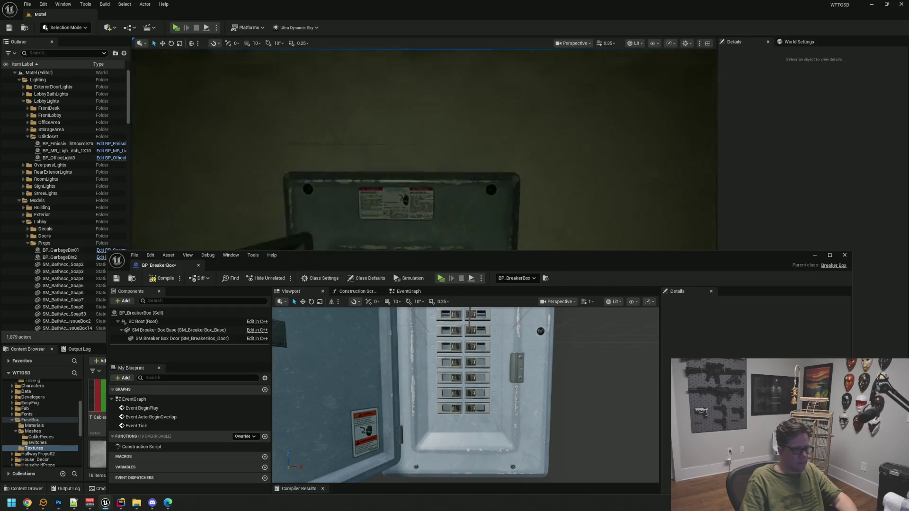
pyautogui.moveTo(403, 158); pyautogui.dragTo(402, 158)
pyautogui.moveTo(404, 260); pyautogui.dragTo(390, 120)
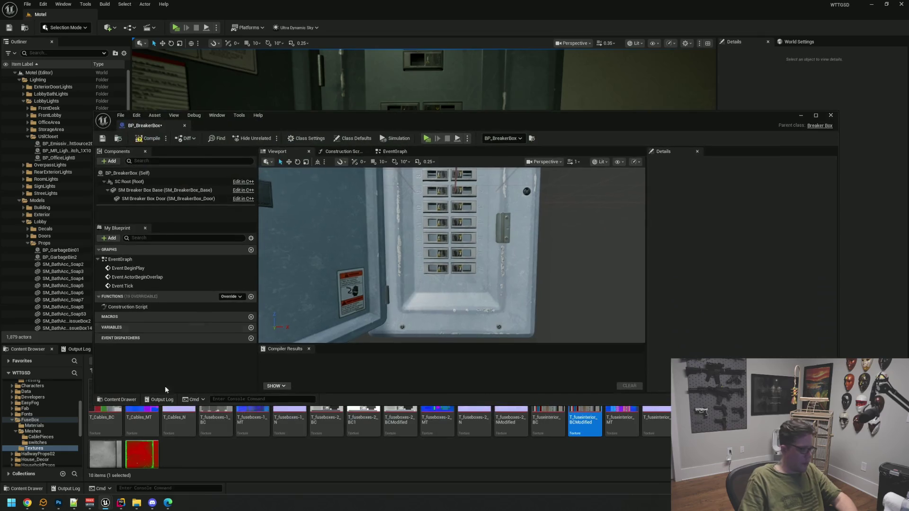
pyautogui.moveTo(115, 505)
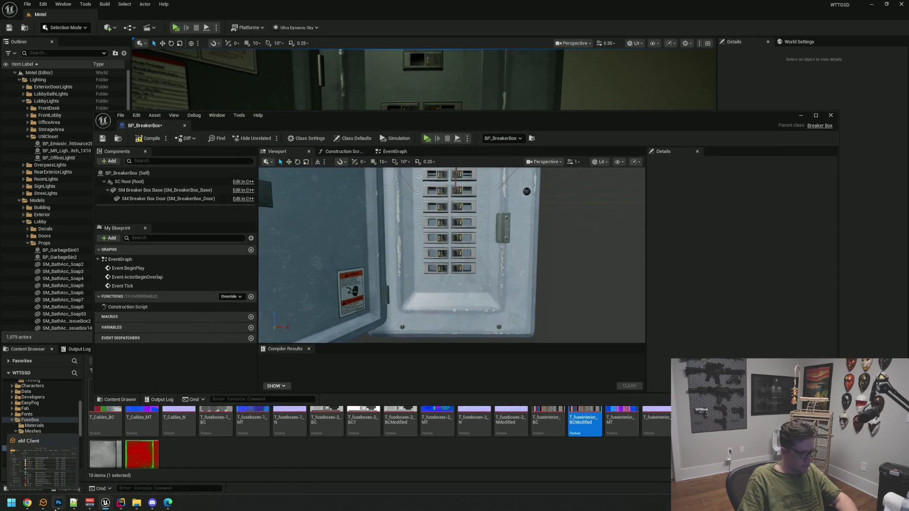
pyautogui.click(58, 503)
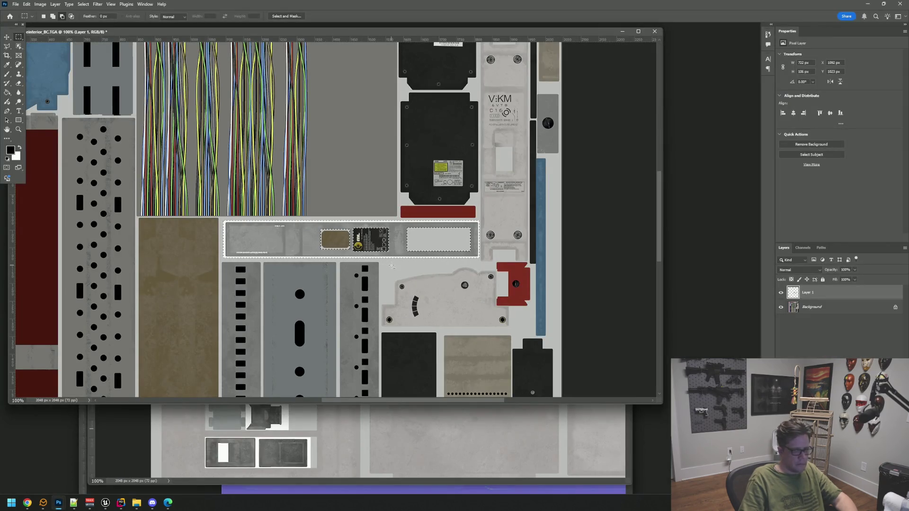
# Darken the selected grey label strip, deselect it, and bring up Save As.
pyautogui.scroll(3, 391, 266)
pyautogui.hotkey('ctrl', 'shift', 'l')
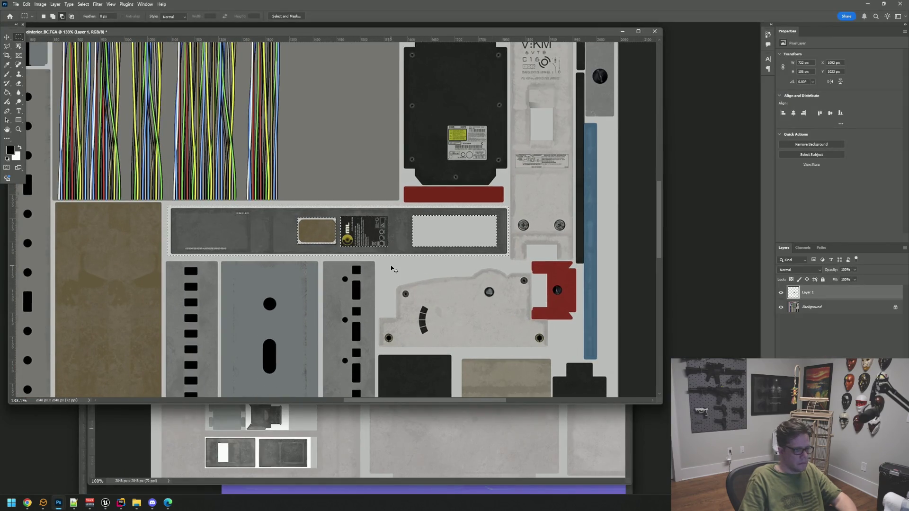
pyautogui.moveTo(379, 264); pyautogui.dragTo(400, 269)
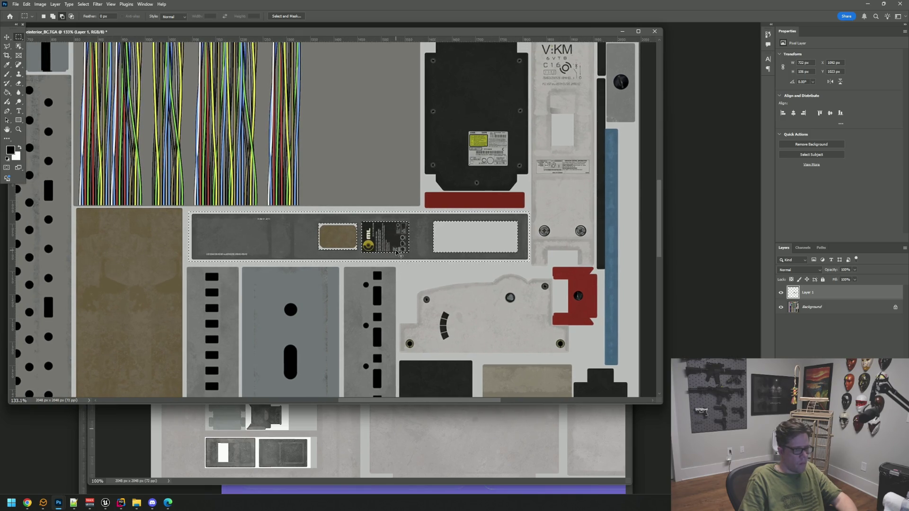
pyautogui.hotkey('ctrl', 'd')
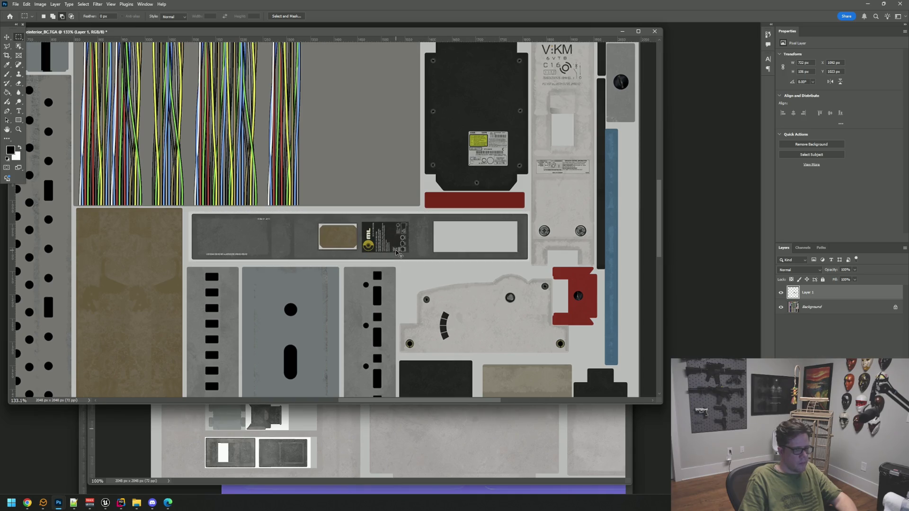
pyautogui.hotkey('ctrl', 'shift', 's')
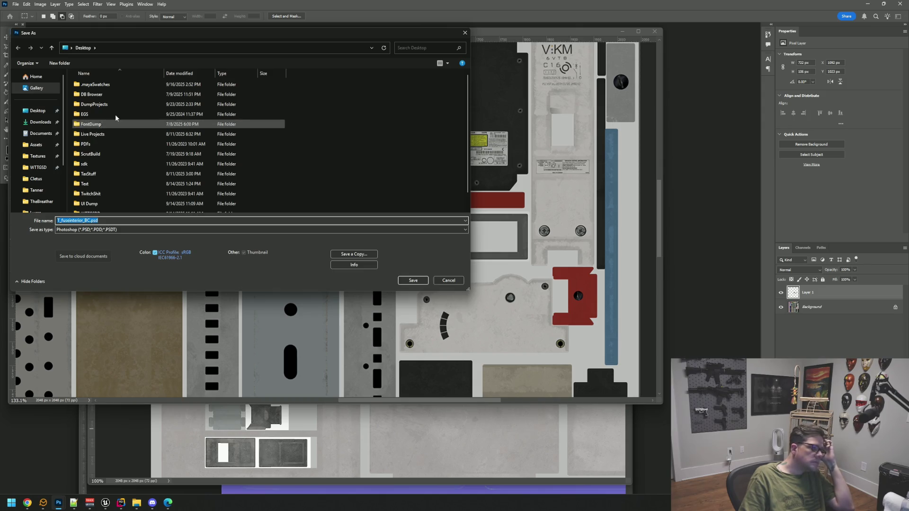
# Browse the save dialog to the WTTGSD Content/FuseBox/Textures folder.
pyautogui.moveTo(138, 35); pyautogui.dragTo(224, 56)
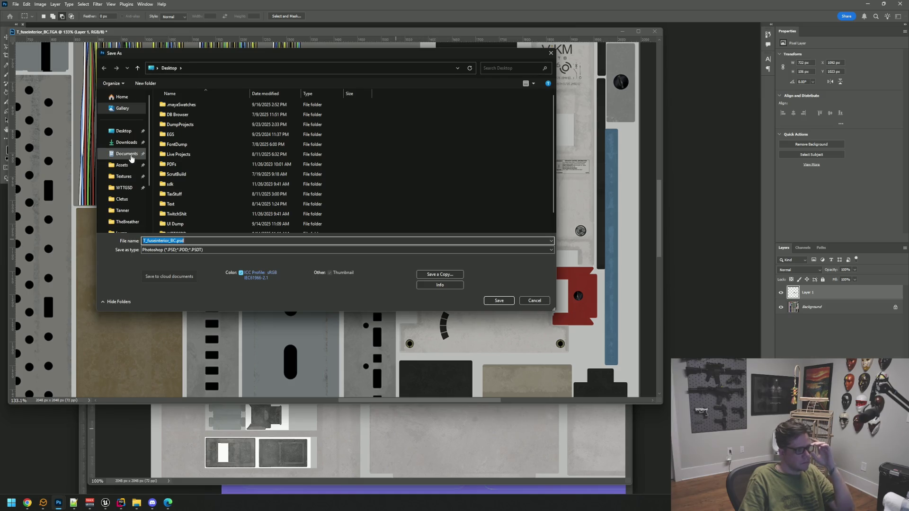
pyautogui.click(128, 188)
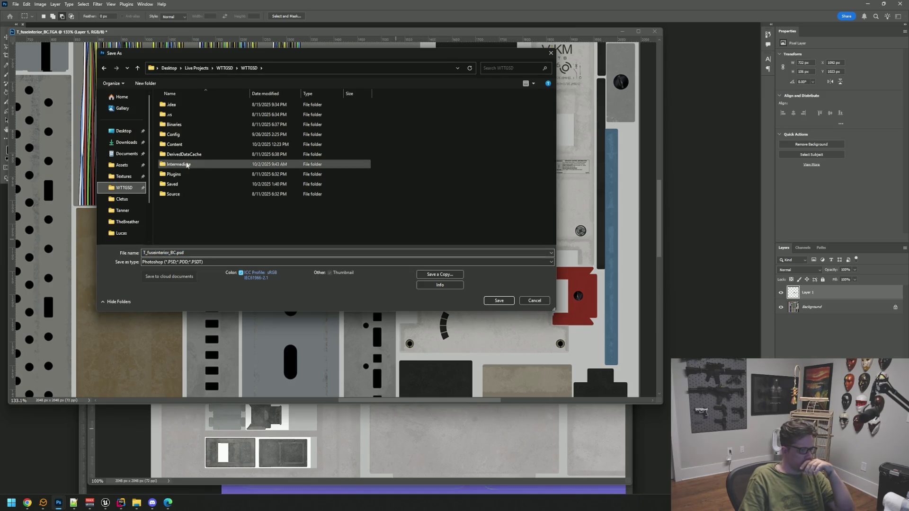
pyautogui.doubleClick(194, 145)
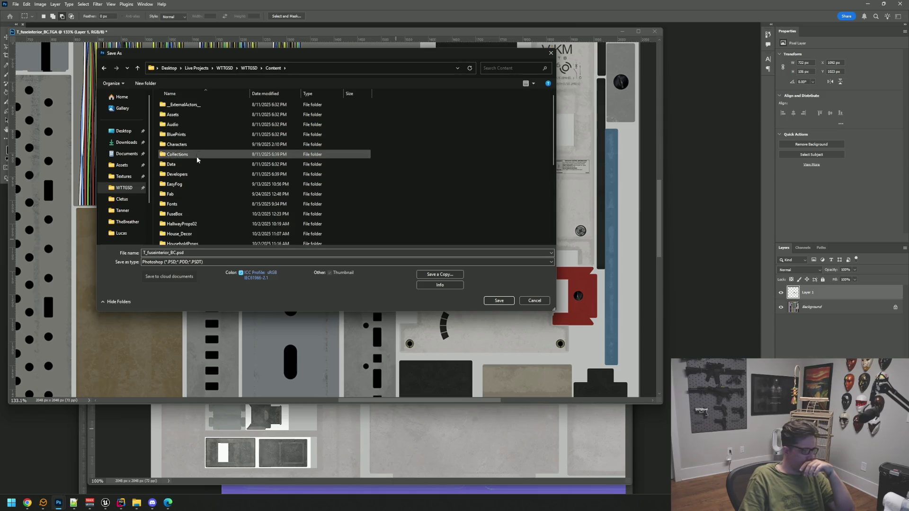
pyautogui.scroll(-3, 197, 169)
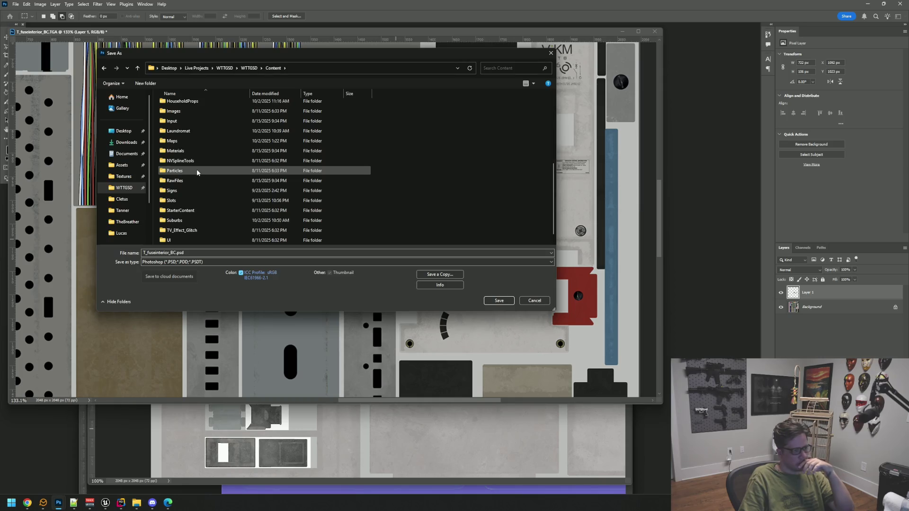
pyautogui.scroll(-2, 197, 170)
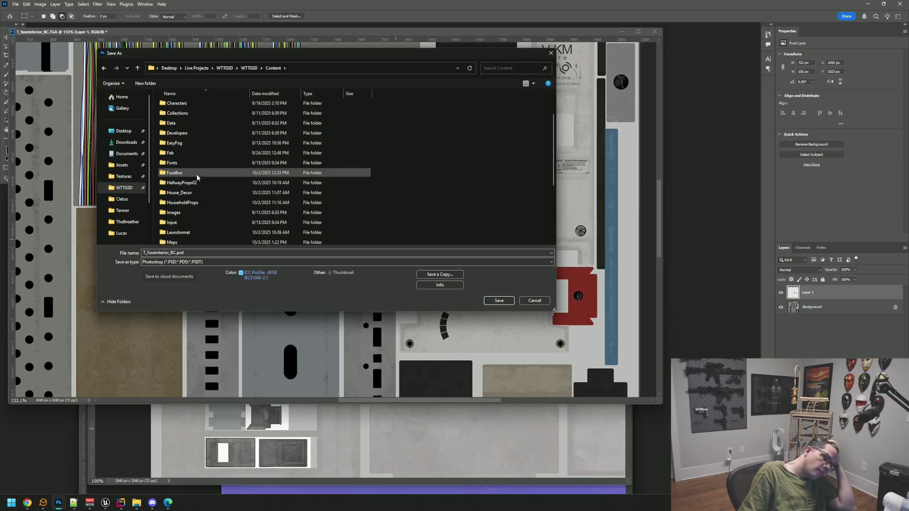
pyautogui.scroll(4, 197, 174)
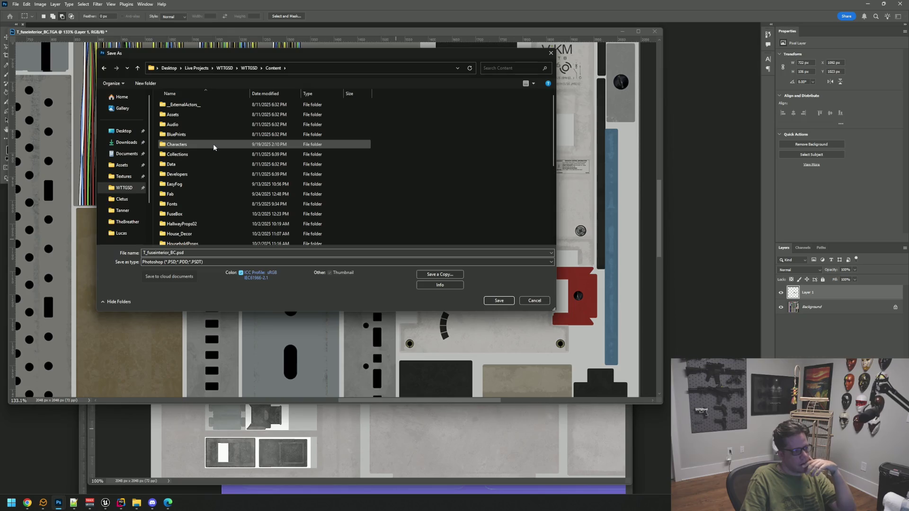
pyautogui.doubleClick(204, 215)
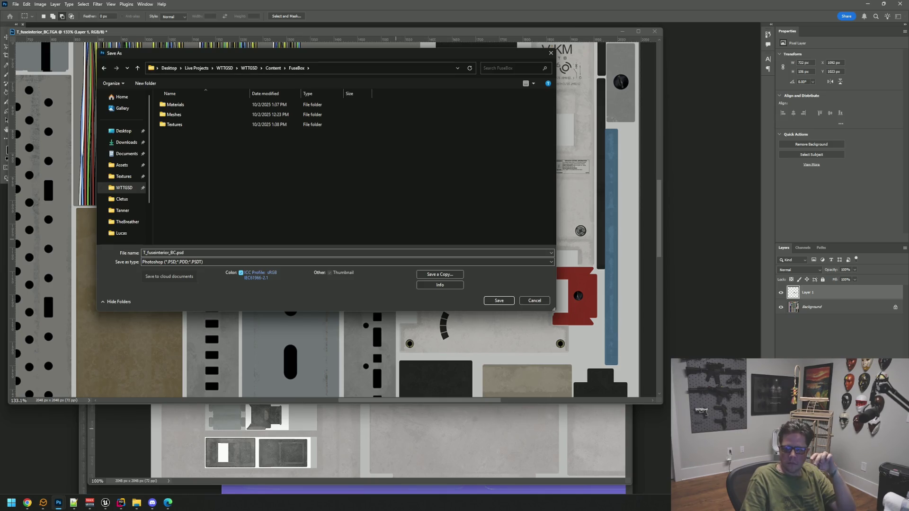
pyautogui.hotkey('alt', 'Tab')
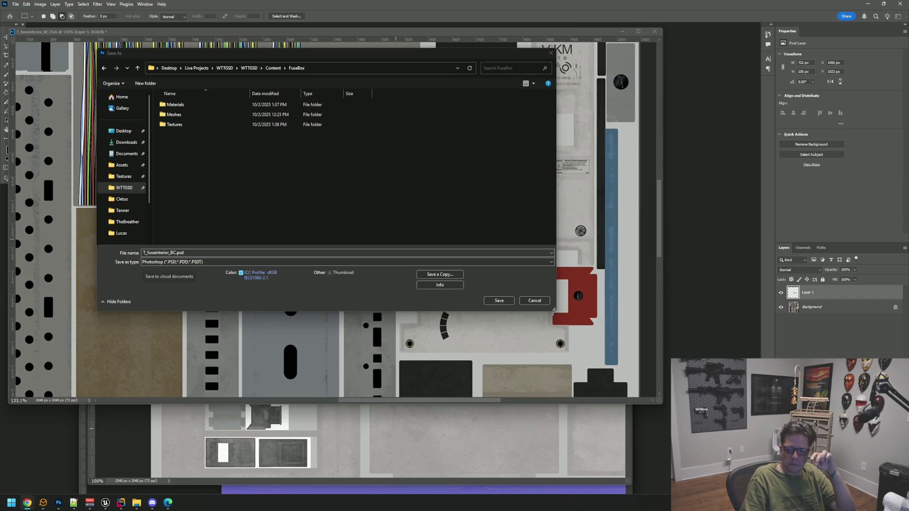
pyautogui.click(393, 169)
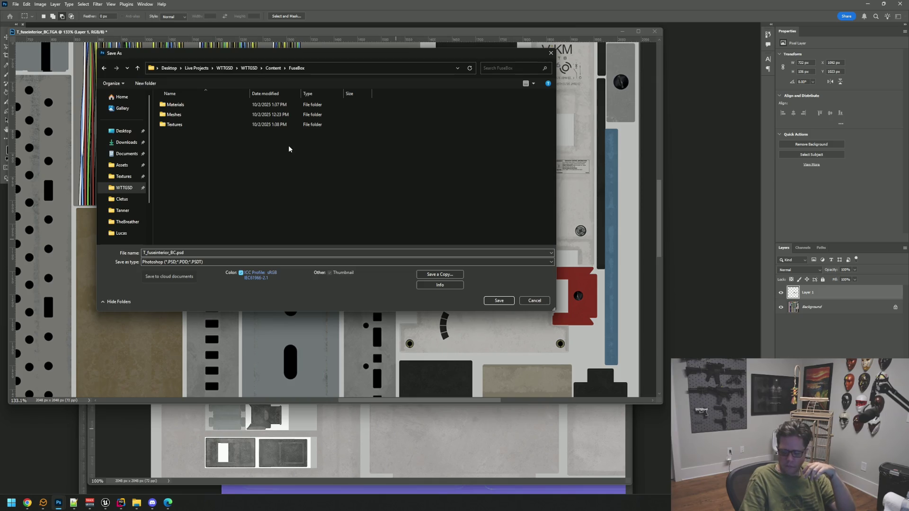
pyautogui.moveTo(224, 54); pyautogui.dragTo(237, 56)
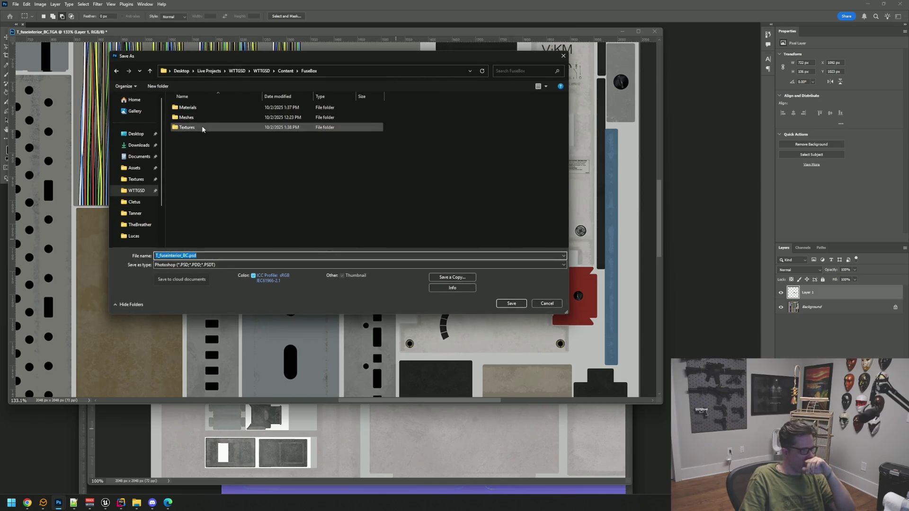
pyautogui.doubleClick(202, 126)
# Switch to Save a Copy and navigate back to the FuseBox Textures folder.
pyautogui.click(235, 253)
pyautogui.click(314, 257)
pyautogui.click(459, 278)
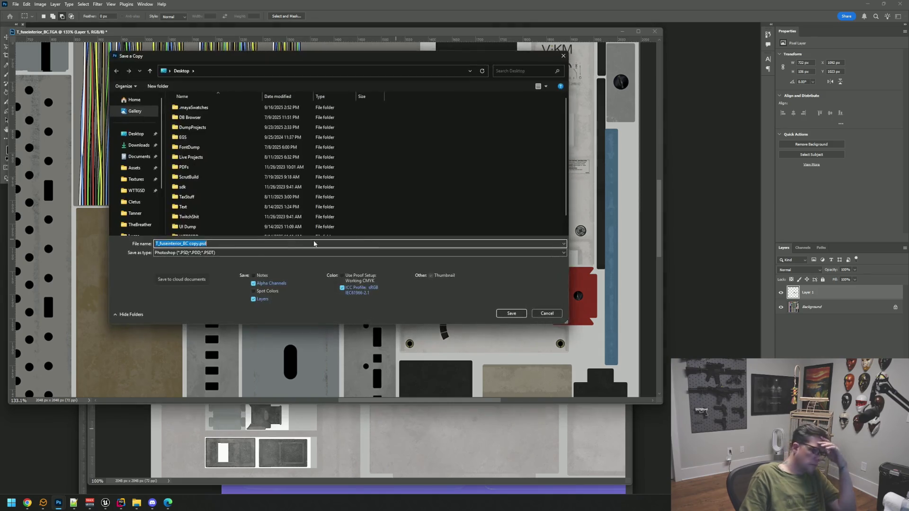
pyautogui.click(136, 132)
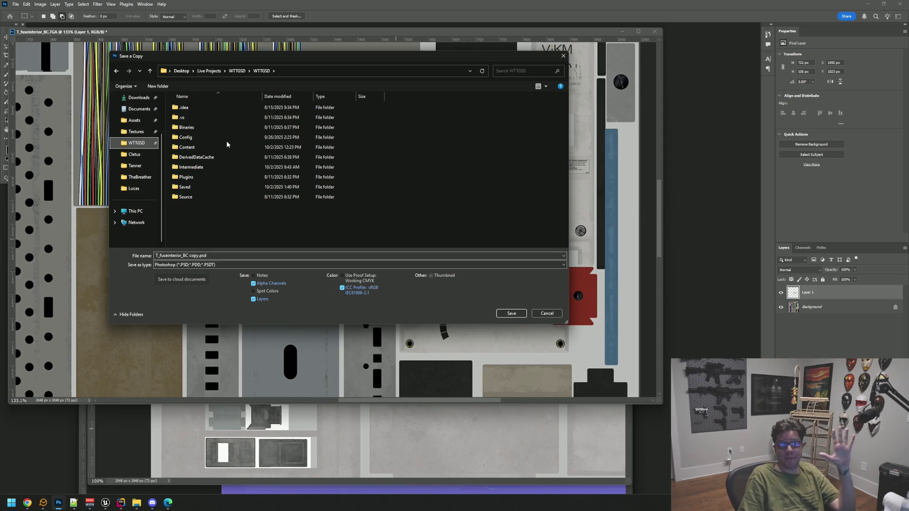
pyautogui.click(206, 148)
pyautogui.doubleClick(205, 148)
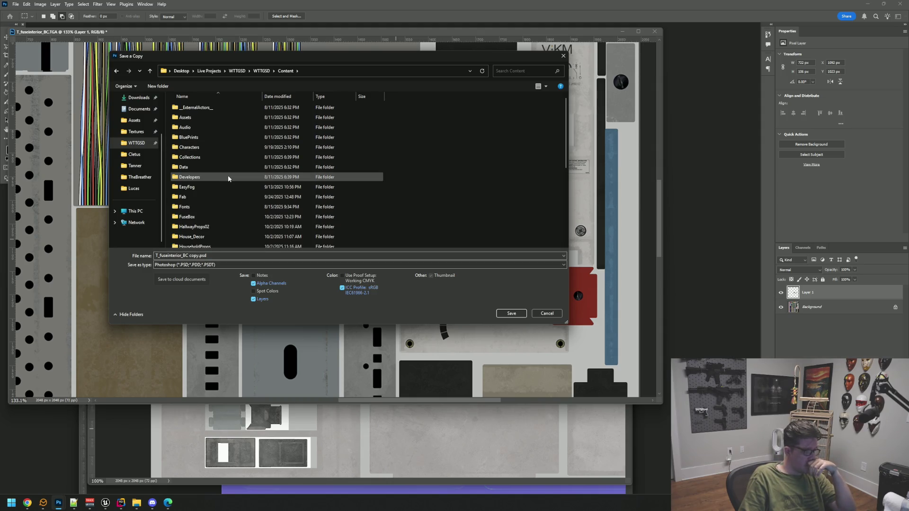
pyautogui.doubleClick(195, 217)
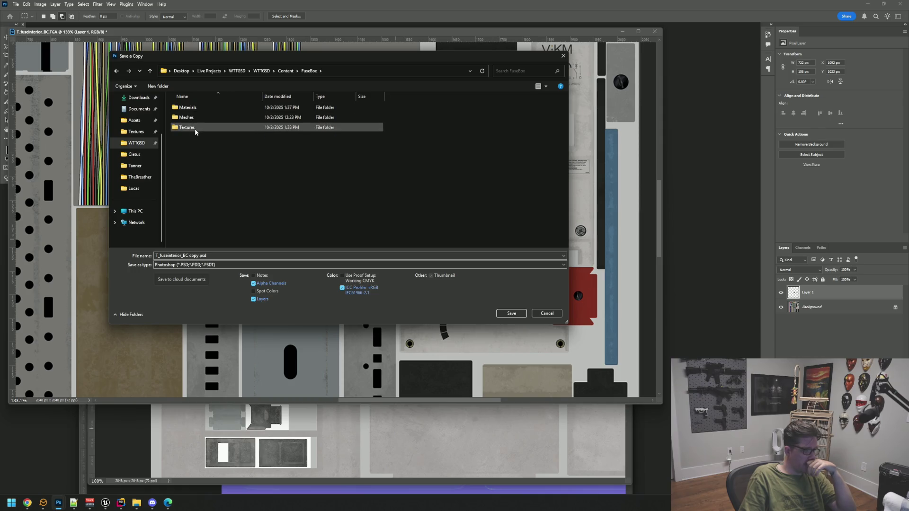
pyautogui.doubleClick(196, 129)
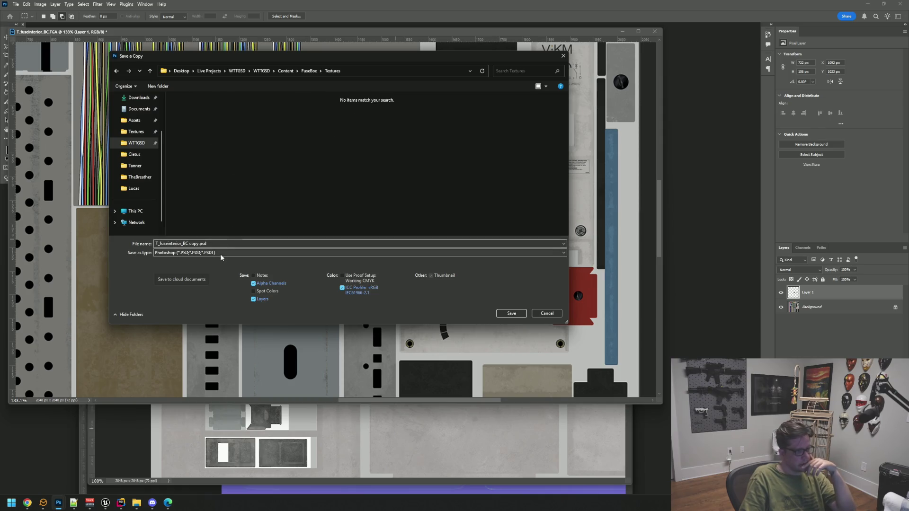
# Save a Targa copy over T_fuseinterior_BCModified.tga, confirming the replace and Targa options.
pyautogui.click(226, 252)
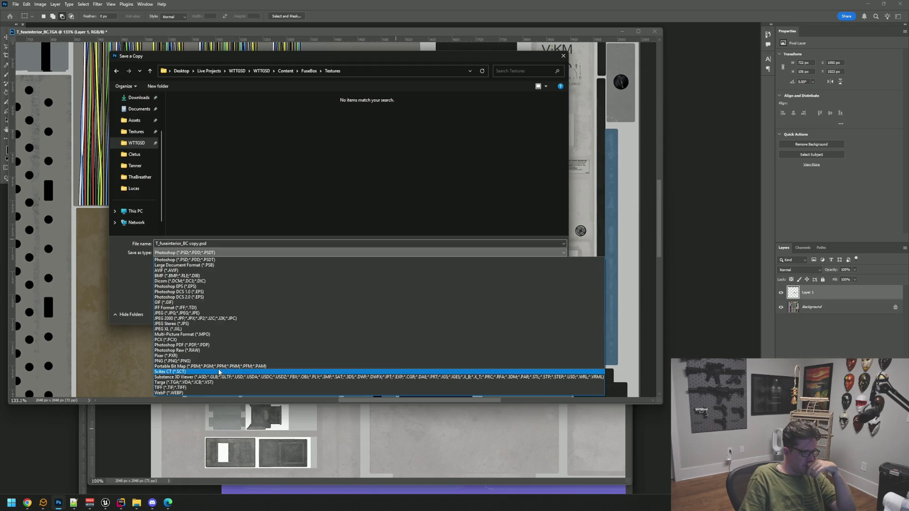
pyautogui.click(215, 382)
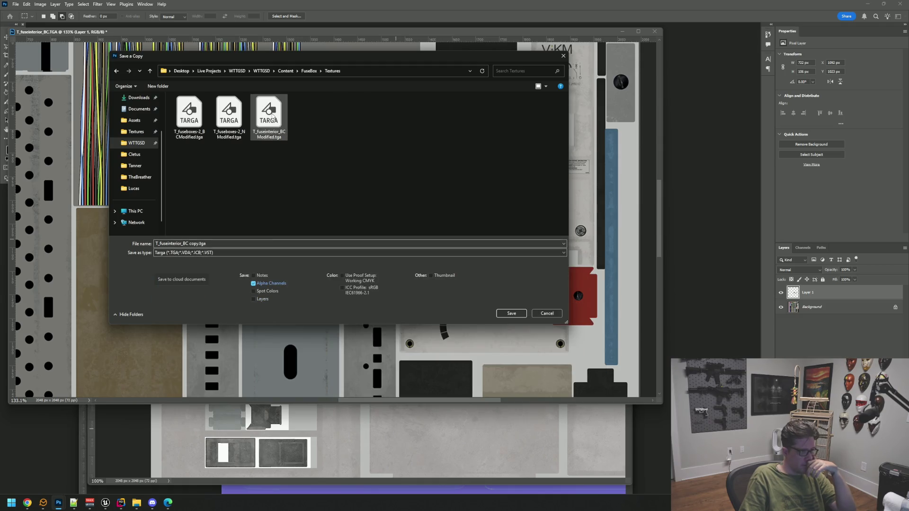
pyautogui.click(272, 115)
pyautogui.doubleClick(273, 115)
pyautogui.click(472, 251)
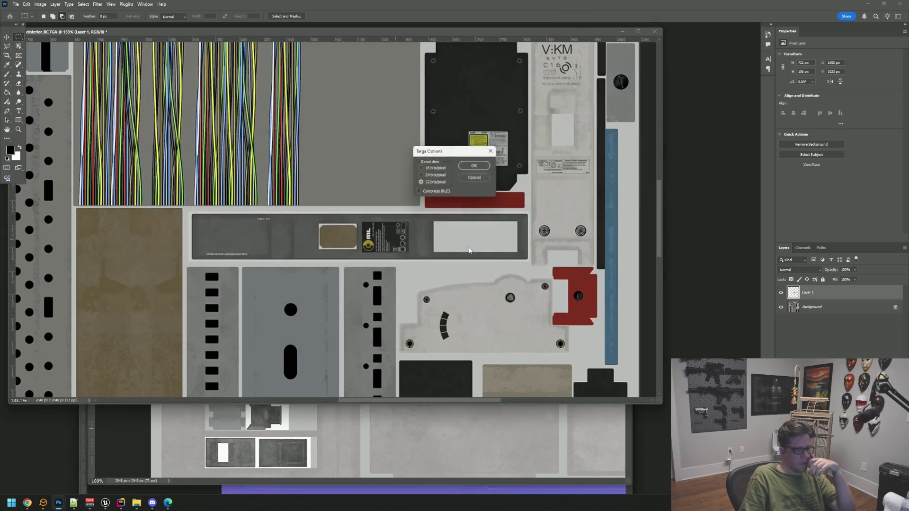
pyautogui.click(474, 166)
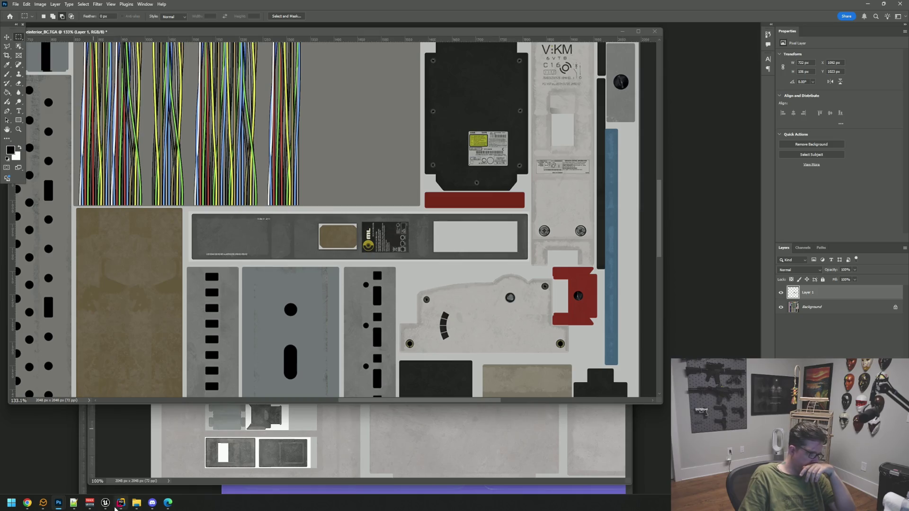
pyautogui.moveTo(122, 505)
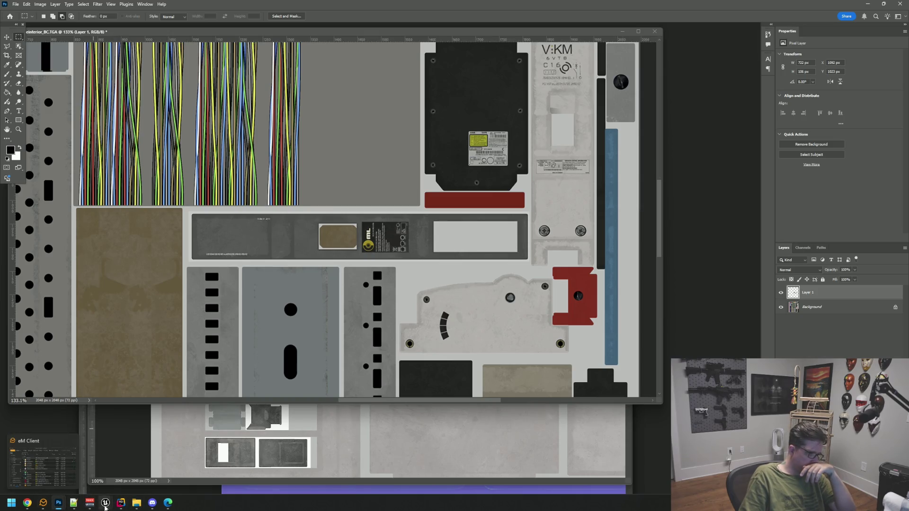
pyautogui.click(50, 473)
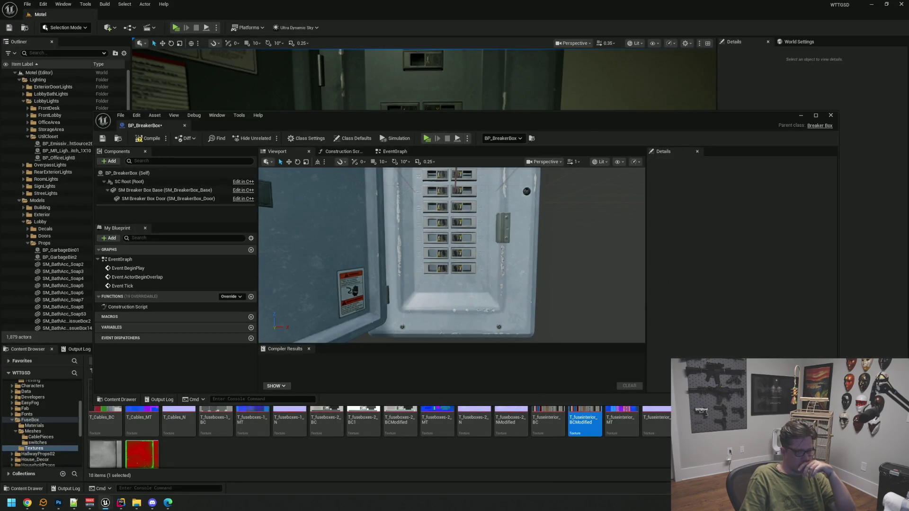
# View the breaker box with the updated texture in the level viewport.
pyautogui.moveTo(431, 121); pyautogui.dragTo(441, 231)
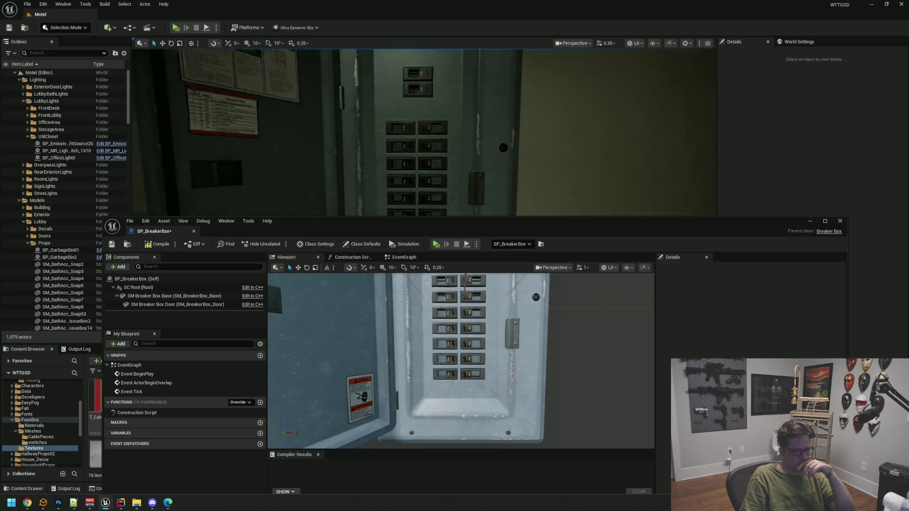
pyautogui.moveTo(420, 97); pyautogui.dragTo(420, 97)
pyautogui.moveTo(423, 129)
pyautogui.mouseDown()
pyautogui.moveTo(419, 138)
pyautogui.moveTo(416, 132)
pyautogui.mouseUp()
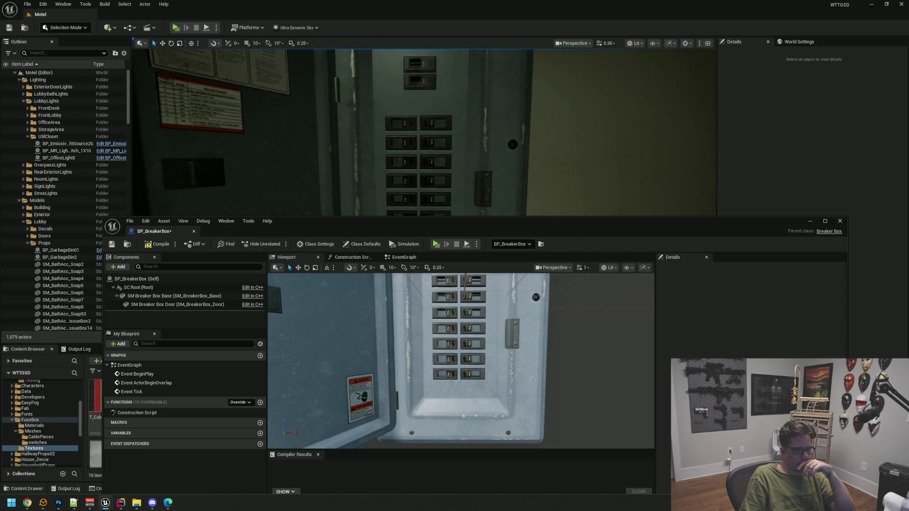
pyautogui.moveTo(386, 232); pyautogui.dragTo(382, 120)
# Compile and save the BP_BreakerBox blueprint.
pyautogui.click(155, 133)
pyautogui.click(109, 134)
pyautogui.moveTo(274, 118); pyautogui.dragTo(283, 85)
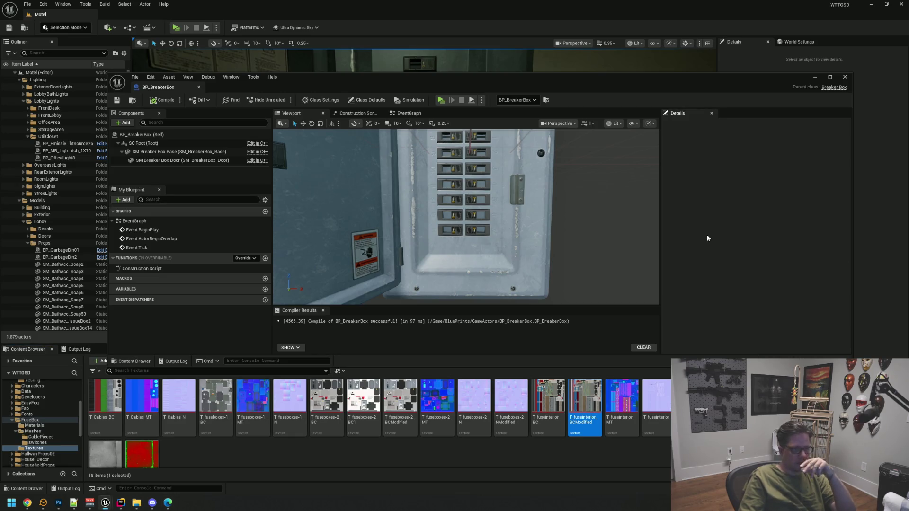
pyautogui.moveTo(616, 227); pyautogui.dragTo(616, 218)
pyautogui.scroll(5, 466, 217)
pyautogui.scroll(-2, 466, 217)
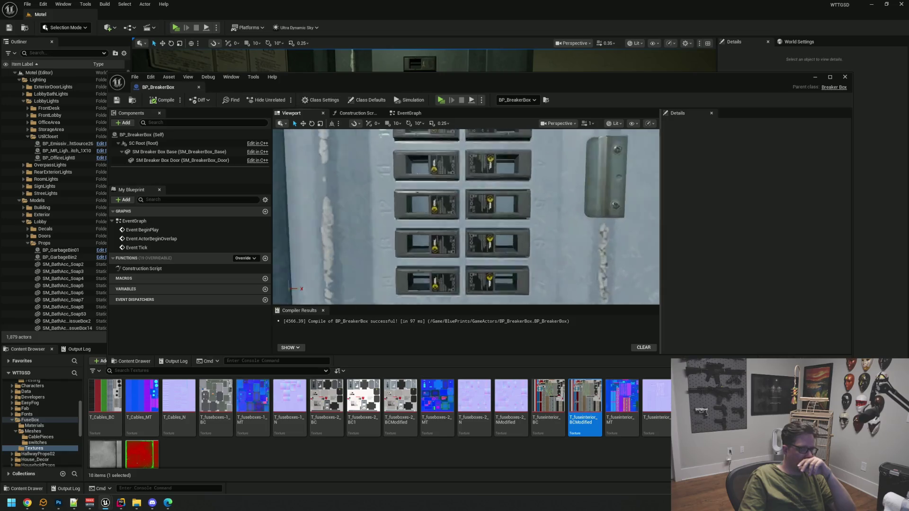
pyautogui.moveTo(466, 217)
pyautogui.mouseDown()
pyautogui.moveTo(464, 232)
pyautogui.moveTo(454, 233)
pyautogui.mouseUp()
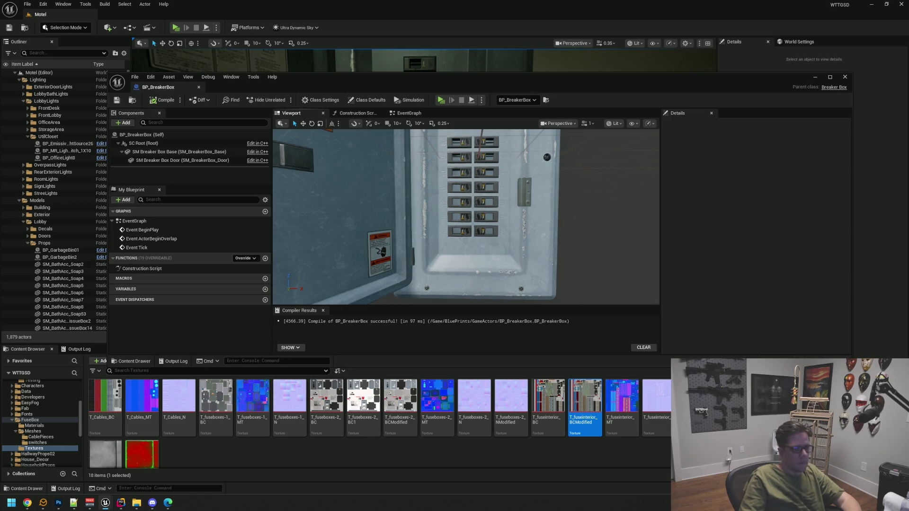
pyautogui.scroll(3, 466, 217)
pyautogui.scroll(-5, 466, 217)
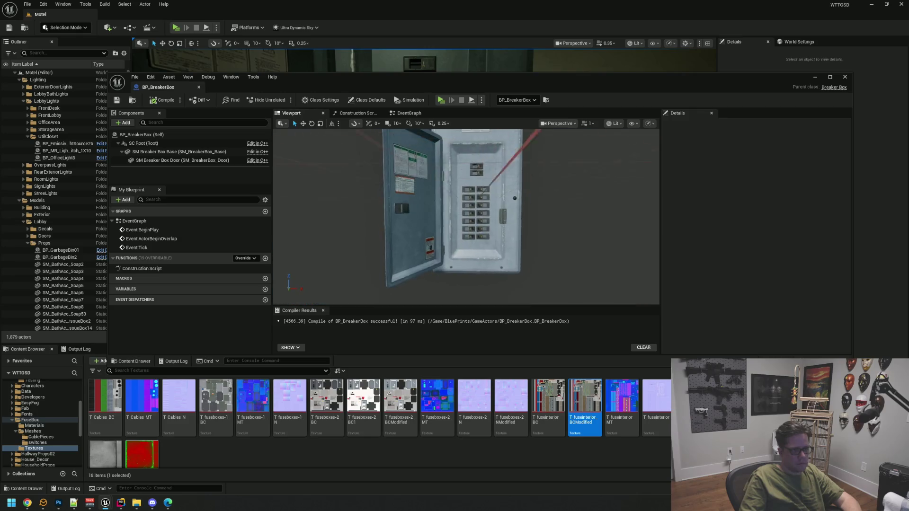
pyautogui.scroll(8, 466, 217)
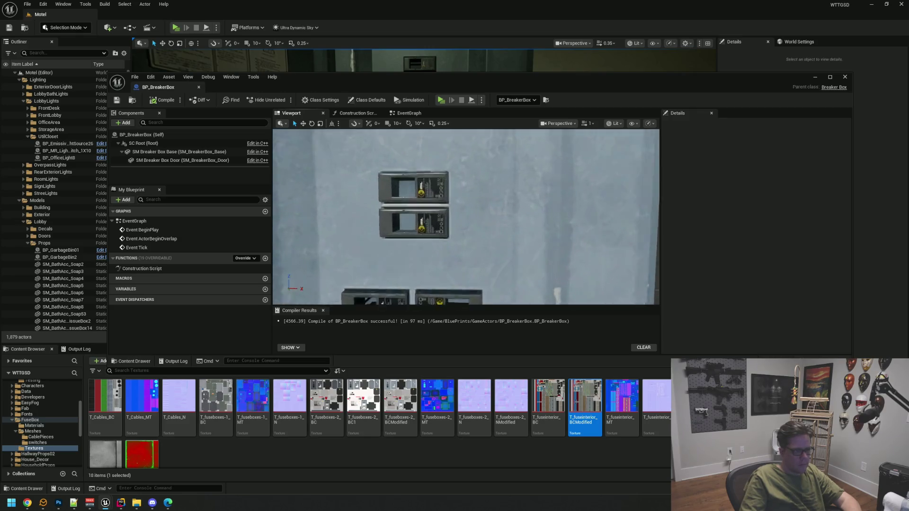
pyautogui.scroll(-2, 466, 216)
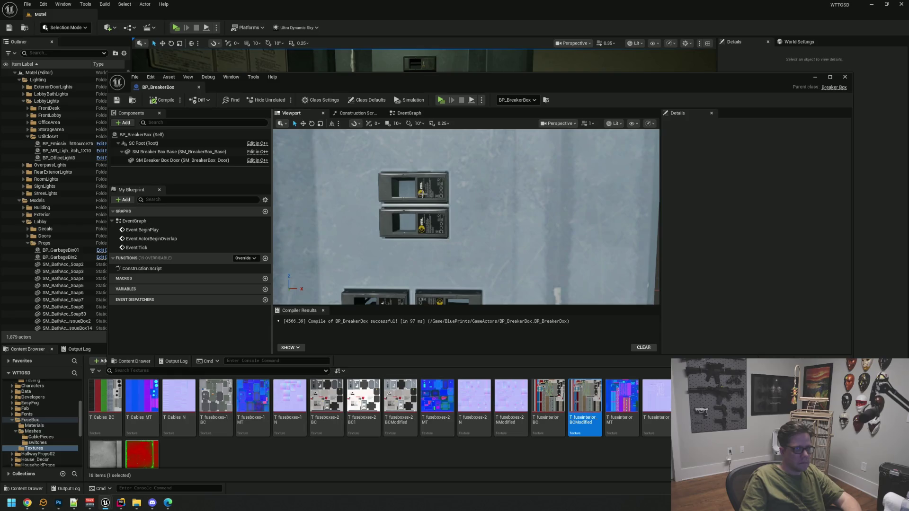
pyautogui.scroll(4, 423, 194)
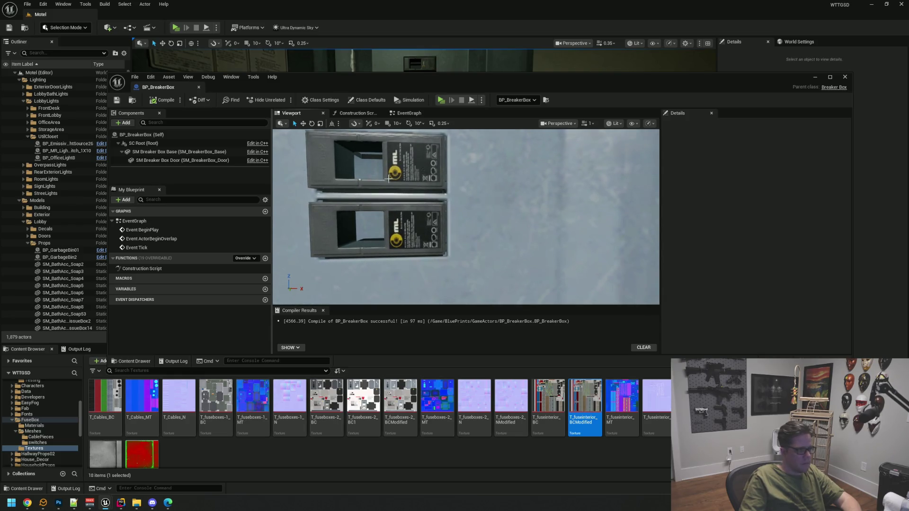
pyautogui.moveTo(851, 357)
pyautogui.mouseDown()
pyautogui.moveTo(795, 300)
pyautogui.moveTo(795, 317)
pyautogui.mouseUp()
pyautogui.scroll(5, 53, 406)
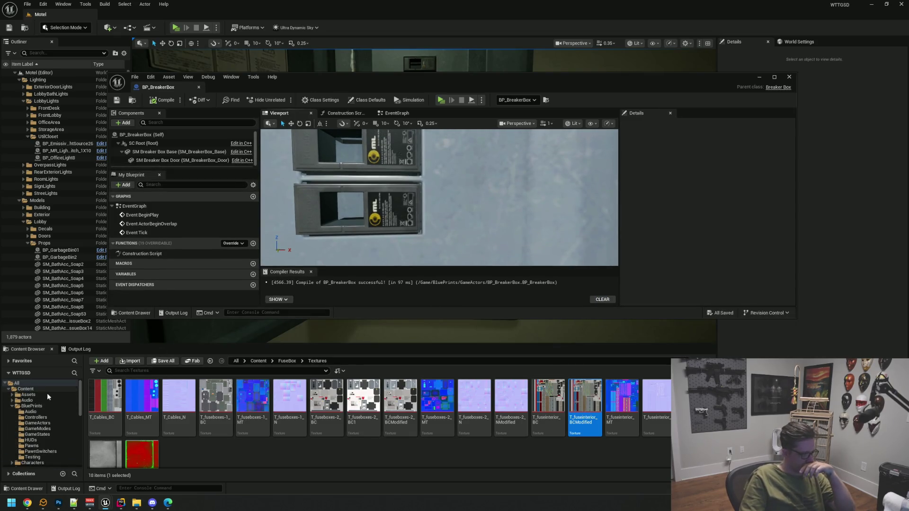
pyautogui.scroll(-4, 49, 393)
pyautogui.click(42, 411)
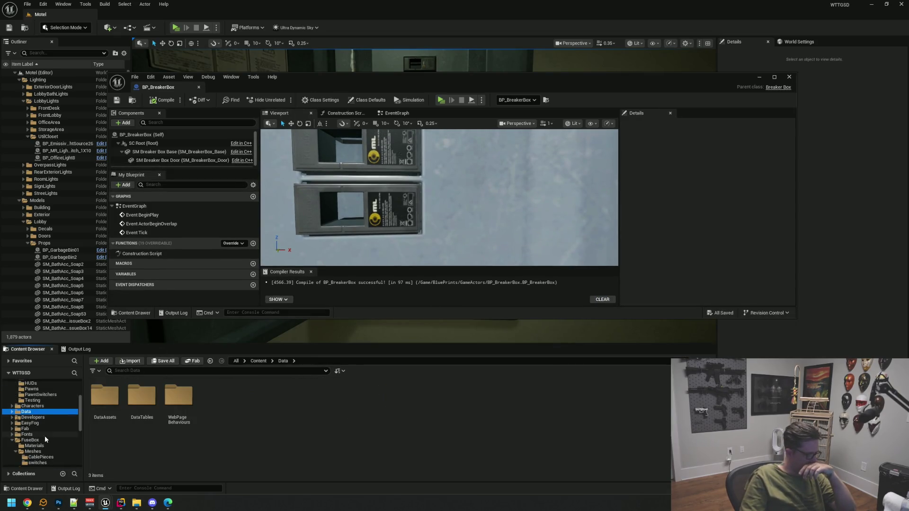
# Add sm_fuse_switch-2C from FuseBox/Meshes/switches and attach it under SM Breaker Box Base.
pyautogui.click(30, 440)
pyautogui.press('Down')
pyautogui.press('Down')
pyautogui.press('Down')
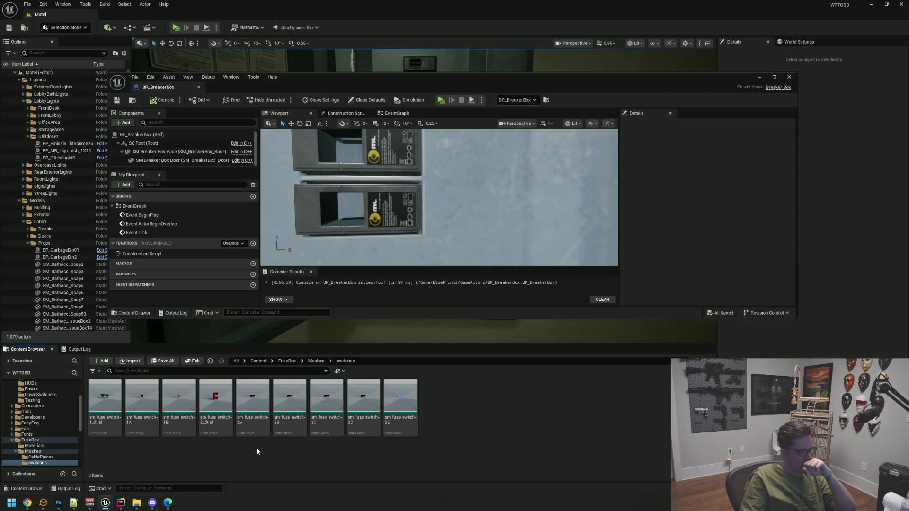
pyautogui.moveTo(313, 425)
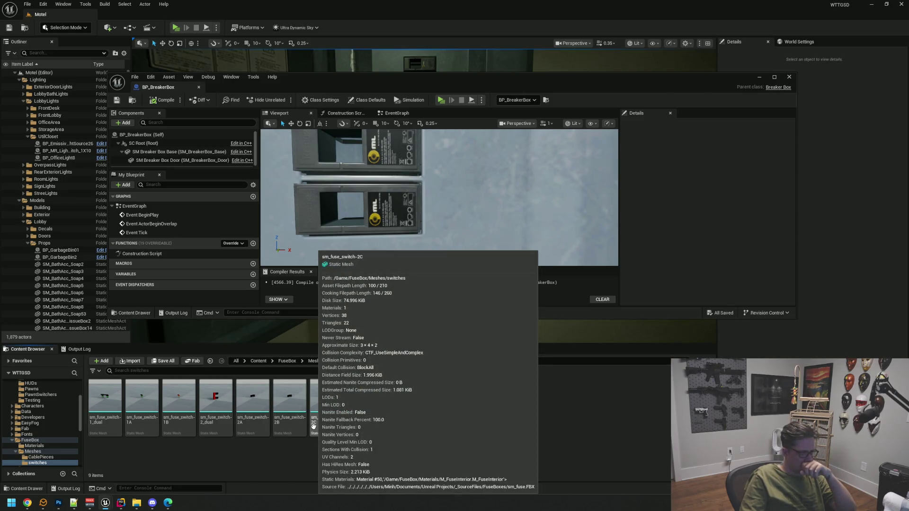
pyautogui.moveTo(313, 426)
pyautogui.mouseDown()
pyautogui.moveTo(420, 222)
pyautogui.moveTo(395, 220)
pyautogui.mouseUp()
pyautogui.moveTo(167, 161); pyautogui.dragTo(155, 144)
pyautogui.press('f')
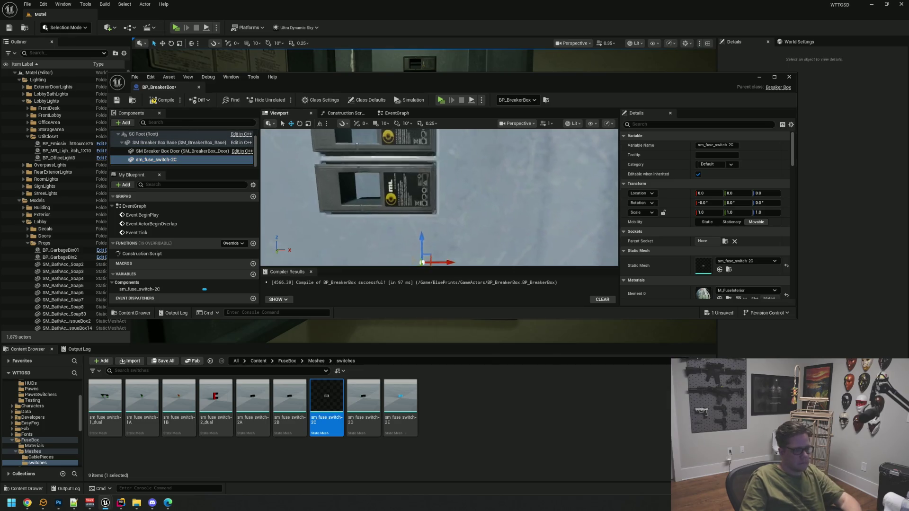
pyautogui.moveTo(473, 190)
pyautogui.mouseDown()
pyautogui.moveTo(393, 192)
pyautogui.moveTo(426, 192)
pyautogui.mouseUp()
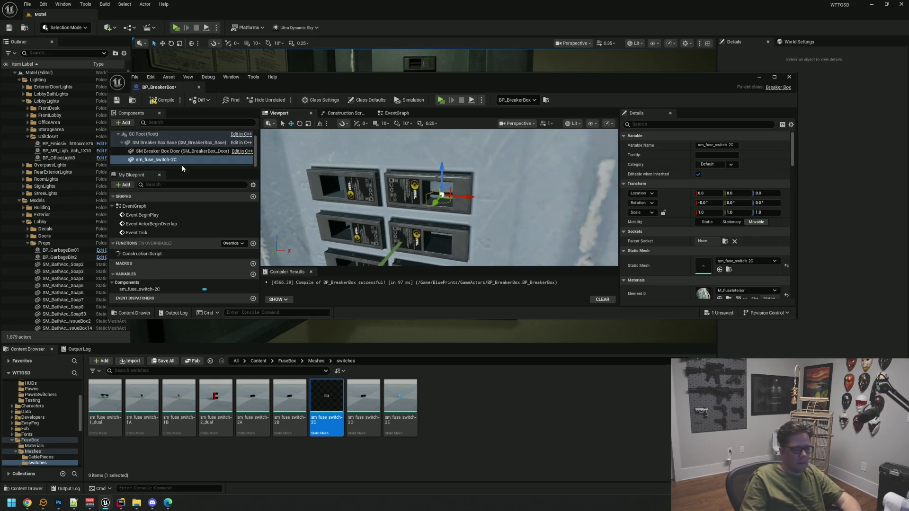
# Paste the copied Location onto sm_fuse_switch-2C and inspect it among the top switches.
pyautogui.rightClick(676, 194)
pyautogui.click(689, 214)
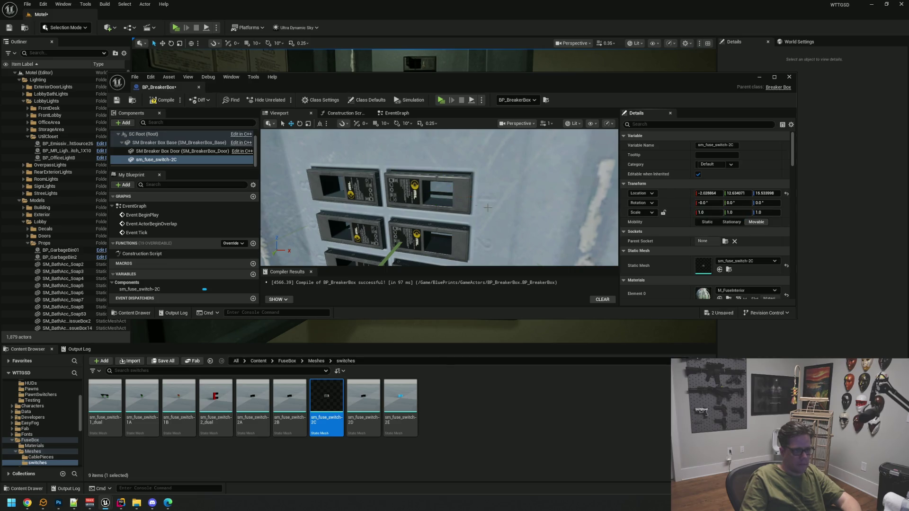
pyautogui.press('f')
pyautogui.moveTo(484, 189); pyautogui.dragTo(493, 216)
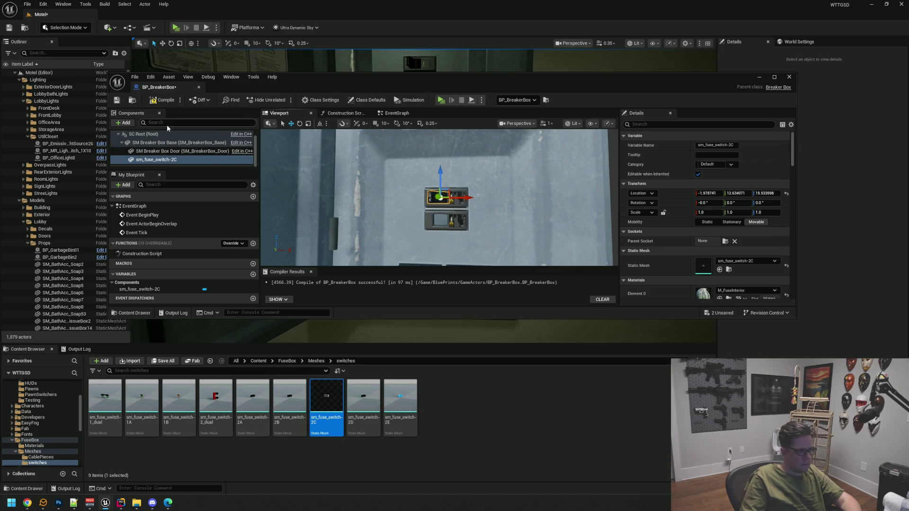
pyautogui.moveTo(280, 90); pyautogui.dragTo(239, 54)
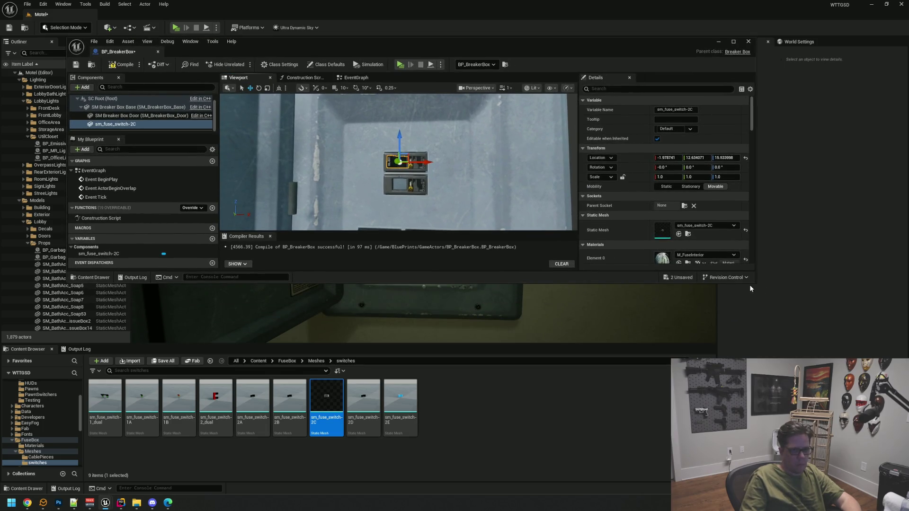
pyautogui.moveTo(754, 287); pyautogui.dragTo(789, 440)
pyautogui.click(175, 178)
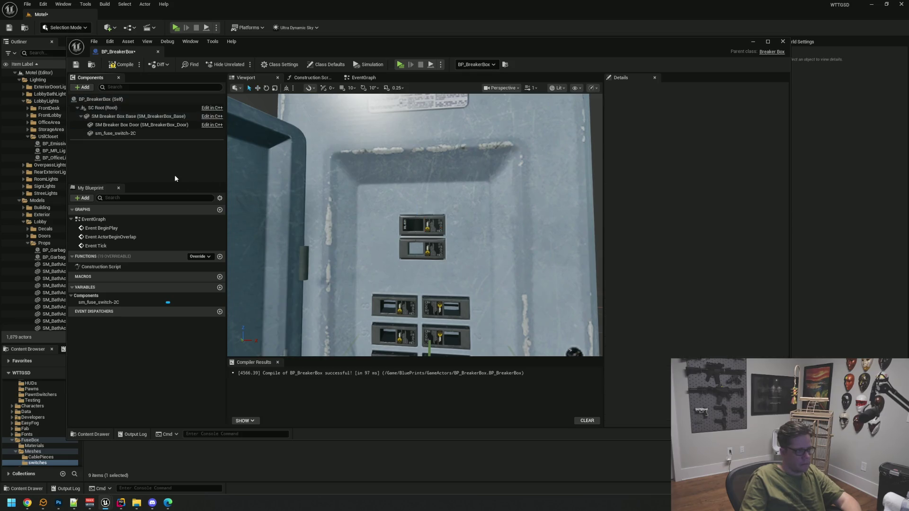
pyautogui.moveTo(415, 224)
pyautogui.mouseDown()
pyautogui.moveTo(440, 217)
pyautogui.moveTo(443, 235)
pyautogui.moveTo(391, 232)
pyautogui.moveTo(415, 220)
pyautogui.mouseUp()
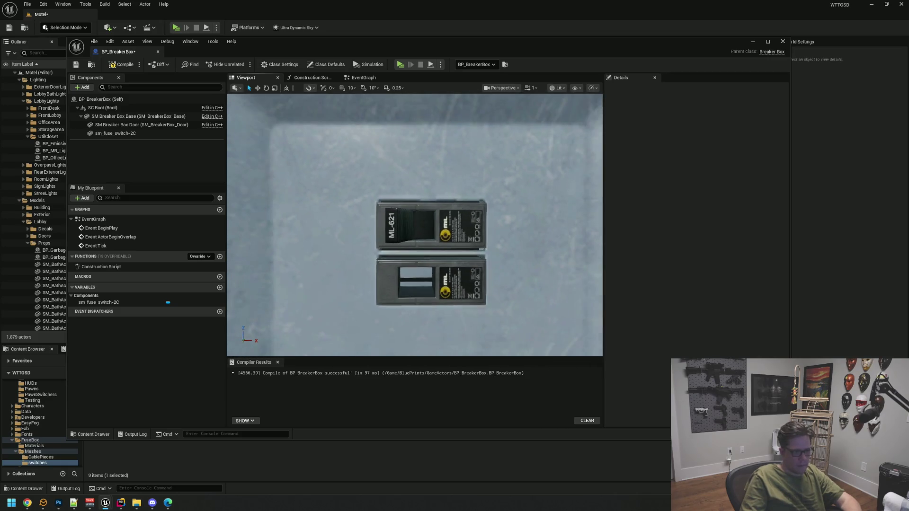
pyautogui.moveTo(481, 233); pyautogui.dragTo(421, 232)
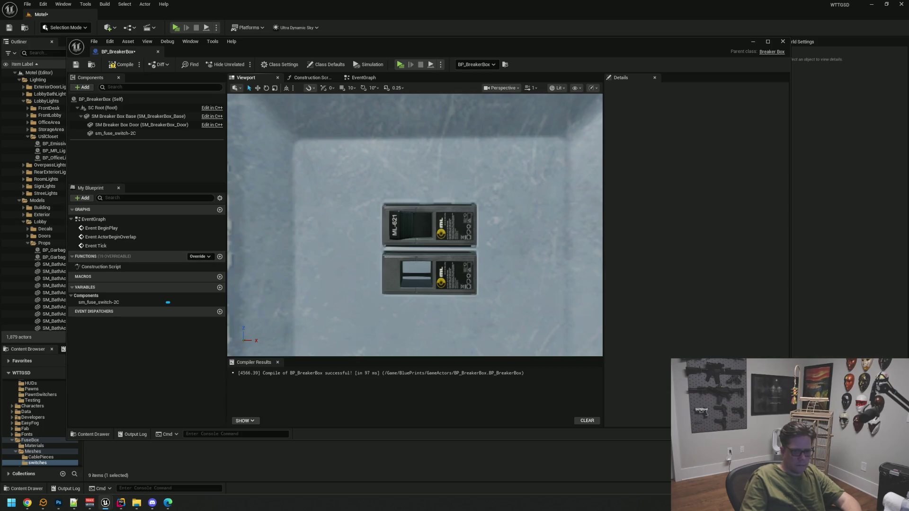
# Add sm_fuse_switch-2A from the content drawer to the blueprint's components.
pyautogui.hotkey('ctrl', 'space')
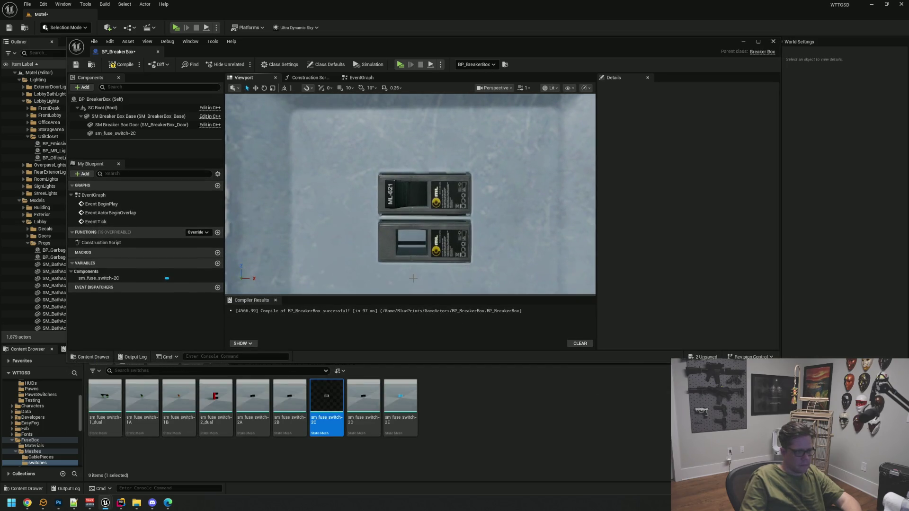
pyautogui.scroll(-3, 410, 194)
pyautogui.moveTo(410, 194)
pyautogui.mouseDown()
pyautogui.moveTo(410, 208)
pyautogui.moveTo(410, 180)
pyautogui.moveTo(412, 199)
pyautogui.mouseUp()
pyautogui.moveTo(447, 269)
pyautogui.mouseDown()
pyautogui.moveTo(447, 246)
pyautogui.moveTo(431, 254)
pyautogui.moveTo(440, 239)
pyautogui.mouseUp()
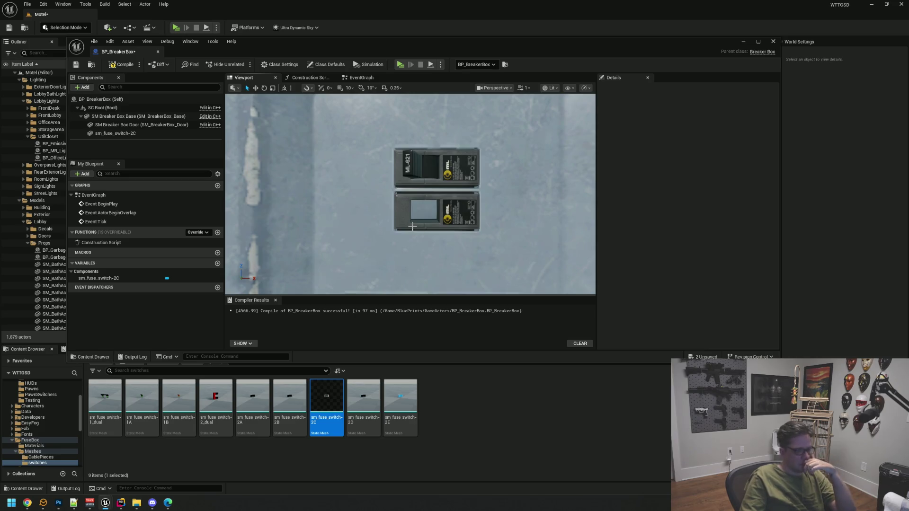
pyautogui.moveTo(412, 227); pyautogui.dragTo(410, 244)
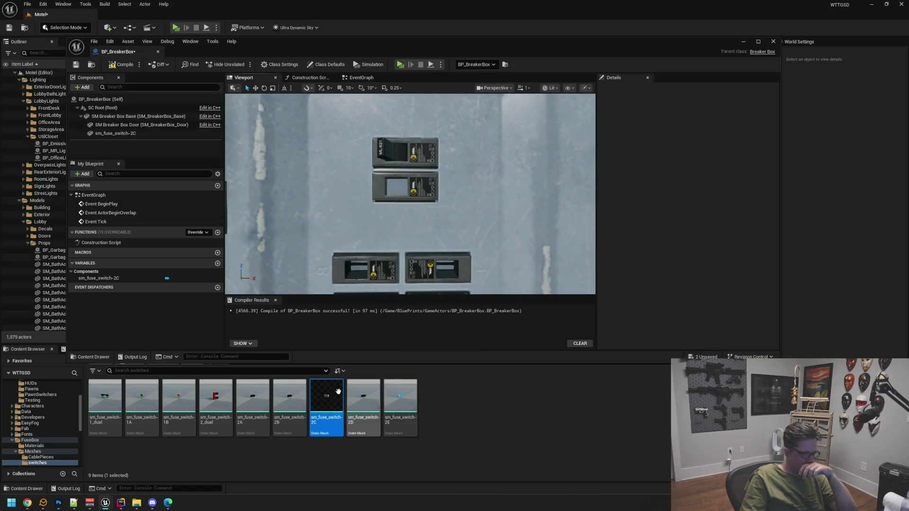
pyautogui.moveTo(247, 394)
pyautogui.moveTo(247, 394)
pyautogui.mouseDown()
pyautogui.moveTo(162, 234)
pyautogui.moveTo(119, 123)
pyautogui.moveTo(126, 137)
pyautogui.mouseUp()
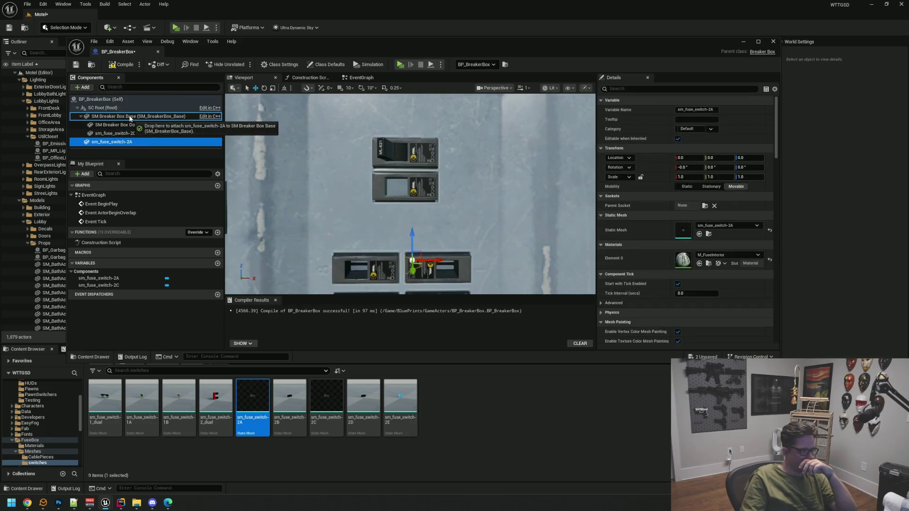
# Paste the copied Location onto sm_fuse_switch-2A, then compile and save.
pyautogui.press('f')
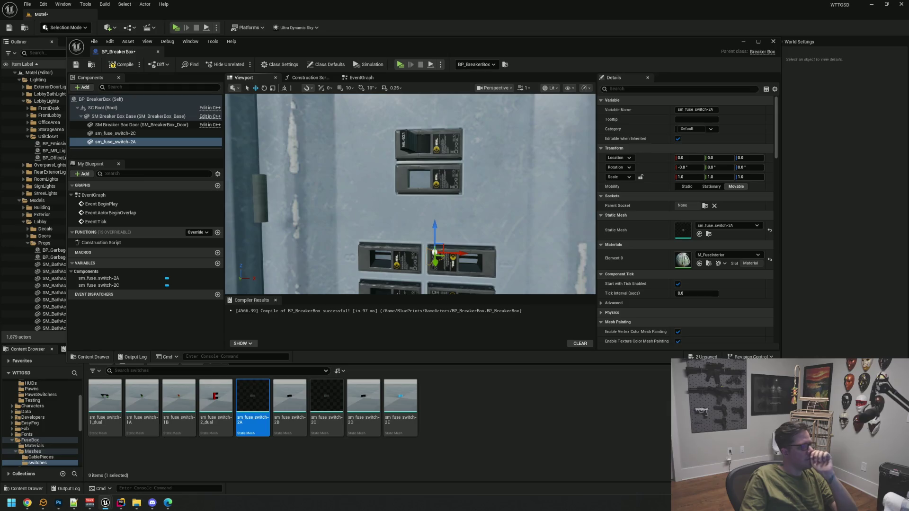
pyautogui.rightClick(664, 158)
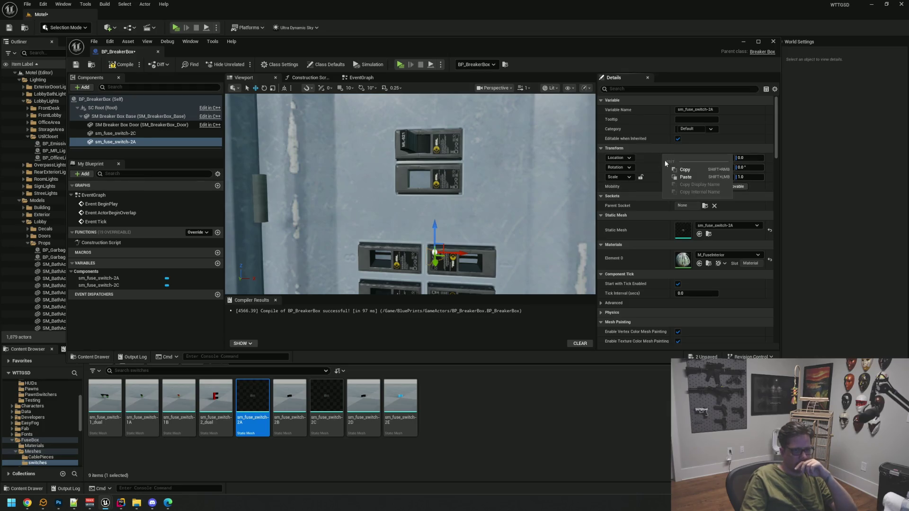
pyautogui.click(685, 177)
pyautogui.click(122, 64)
pyautogui.click(76, 64)
# In the level, turn sm_fuse_switch-2C to about -7° yaw, then undo it.
pyautogui.moveTo(274, 48); pyautogui.dragTo(343, 309)
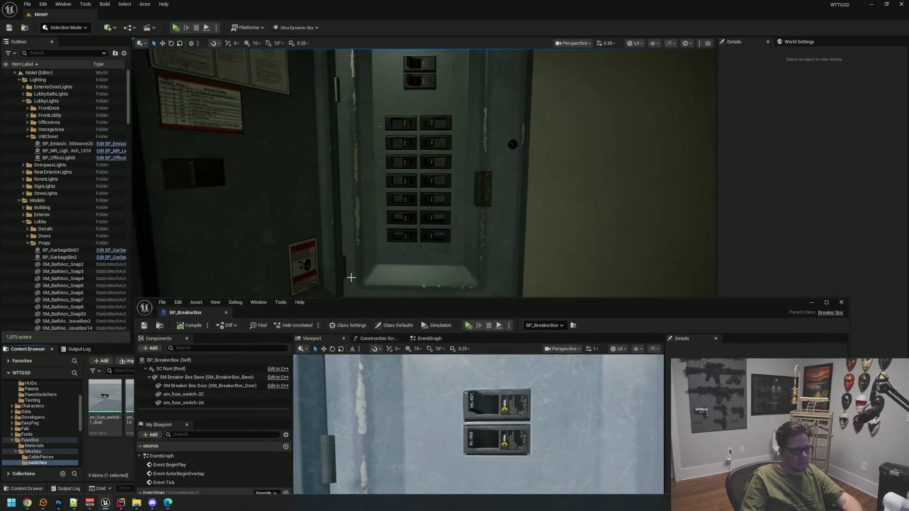
pyautogui.scroll(5, 426, 173)
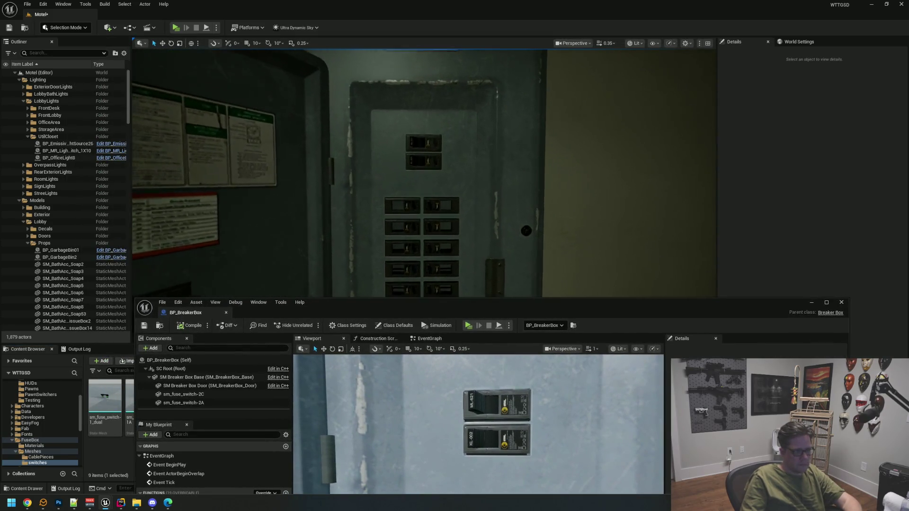
pyautogui.moveTo(377, 227); pyautogui.dragTo(455, 151)
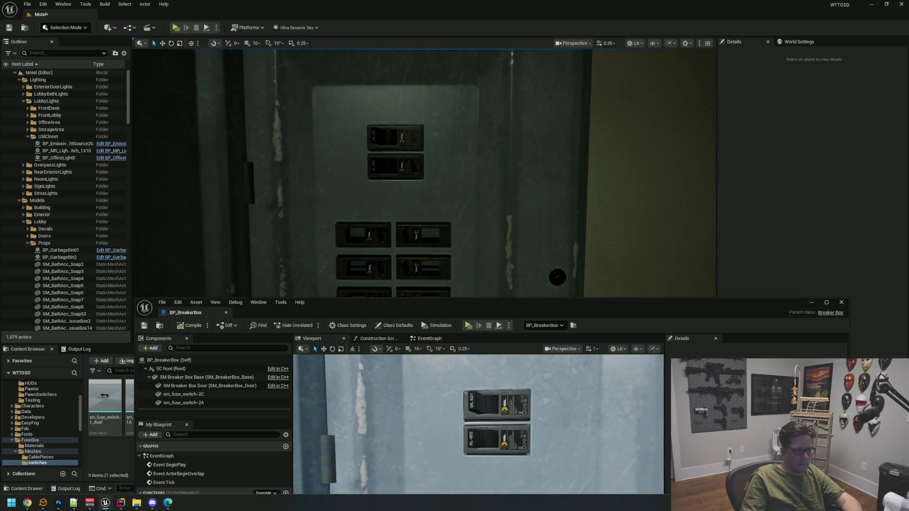
pyautogui.moveTo(394, 190)
pyautogui.mouseDown()
pyautogui.moveTo(426, 190)
pyautogui.moveTo(427, 166)
pyautogui.moveTo(426, 228)
pyautogui.moveTo(417, 171)
pyautogui.mouseUp()
pyautogui.click(469, 398)
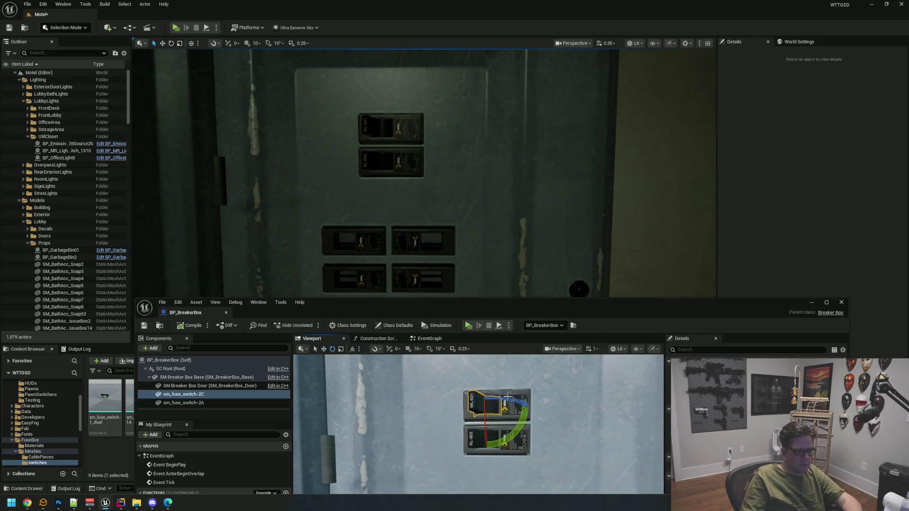
pyautogui.moveTo(504, 401); pyautogui.dragTo(532, 407)
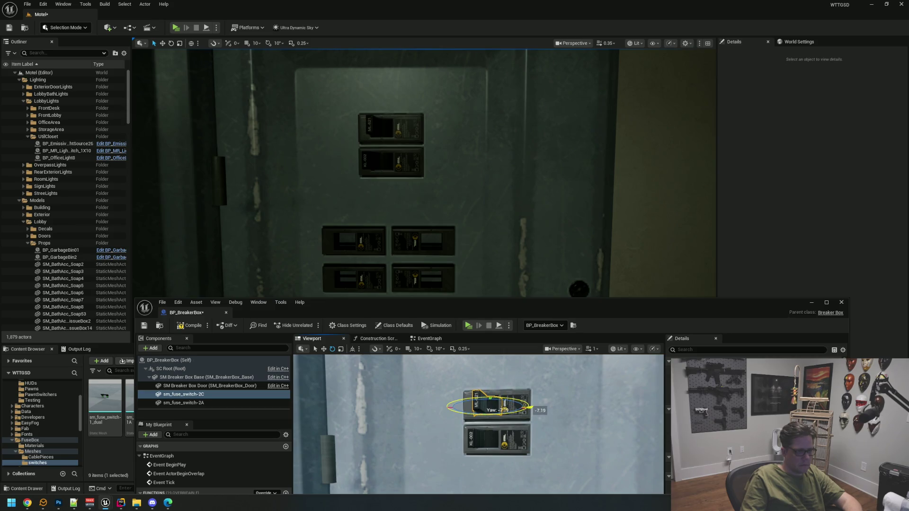
pyautogui.moveTo(531, 407); pyautogui.dragTo(504, 399)
pyautogui.hotkey('ctrl', 'z')
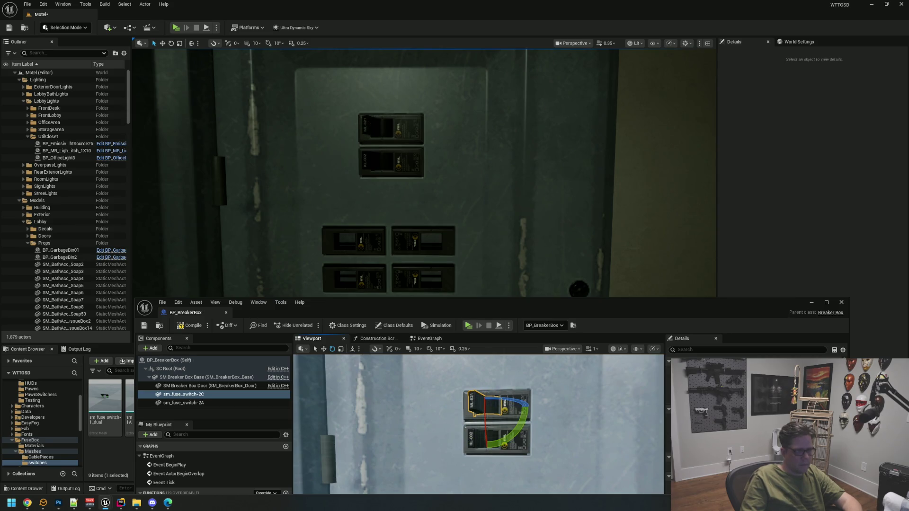
pyautogui.moveTo(456, 193)
pyautogui.mouseDown()
pyautogui.moveTo(472, 291)
pyautogui.moveTo(440, 100)
pyautogui.mouseUp()
# Add the sm_fuse_switch-2D mesh as a new component of BP_BreakerBox.
pyautogui.moveTo(454, 246)
pyautogui.mouseDown()
pyautogui.moveTo(468, 255)
pyautogui.moveTo(502, 241)
pyautogui.mouseUp()
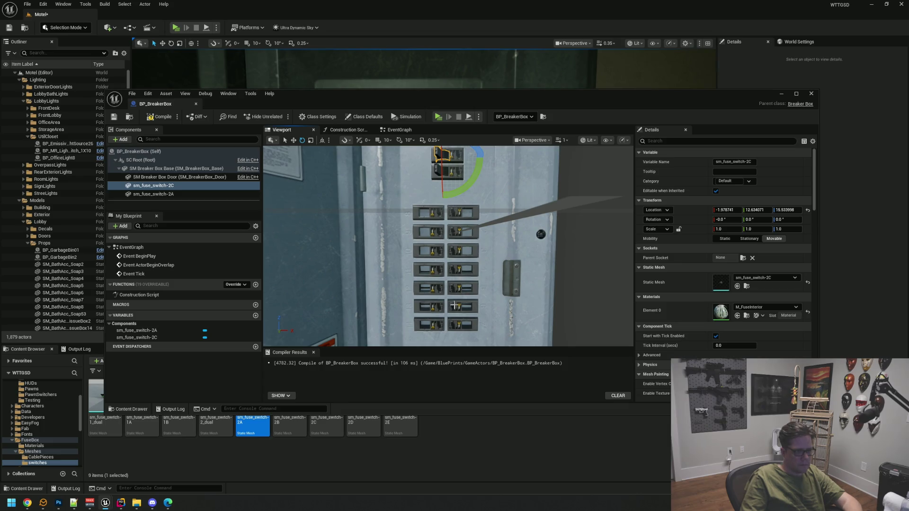
pyautogui.moveTo(446, 236); pyautogui.dragTo(471, 227)
pyautogui.click(271, 202)
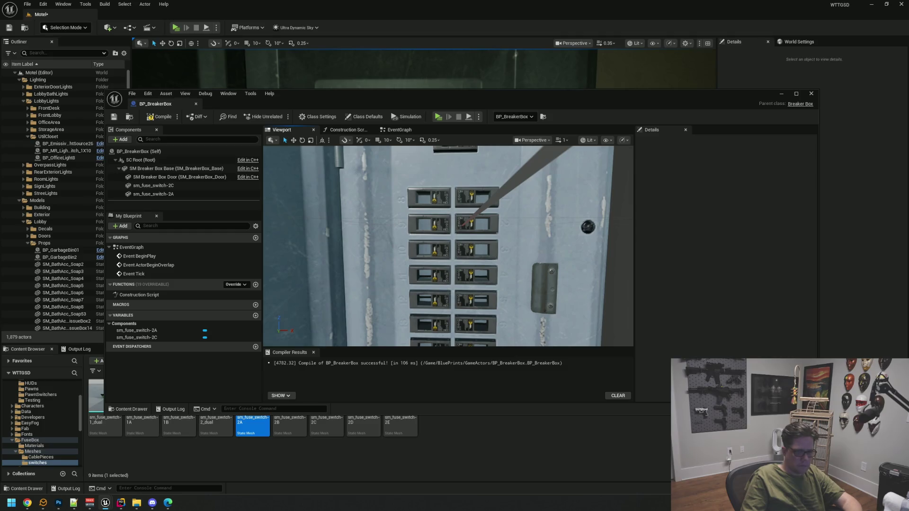
pyautogui.moveTo(819, 404); pyautogui.dragTo(788, 346)
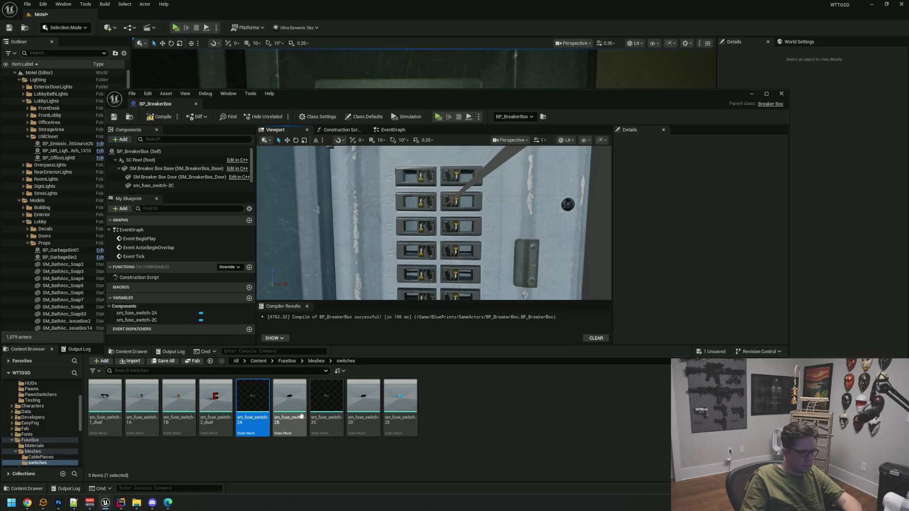
pyautogui.click(488, 460)
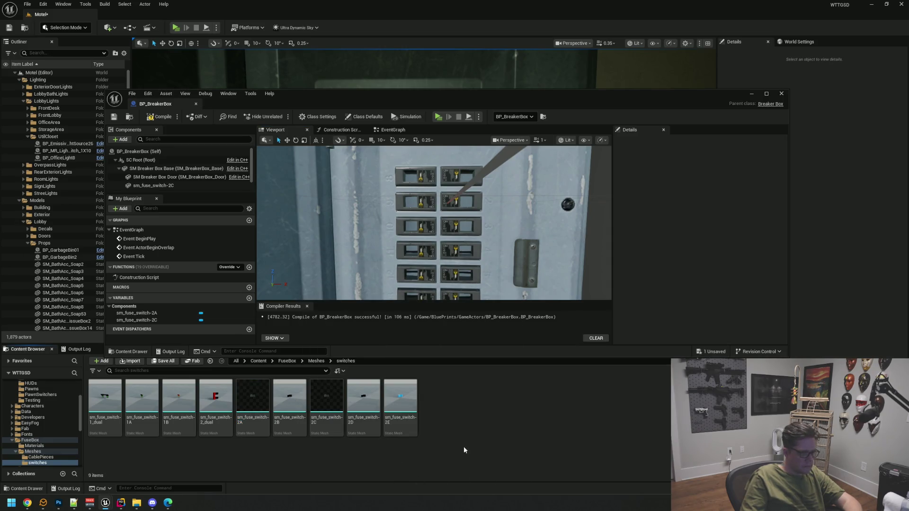
pyautogui.moveTo(363, 402)
pyautogui.mouseDown()
pyautogui.moveTo(384, 327)
pyautogui.moveTo(165, 174)
pyautogui.mouseUp()
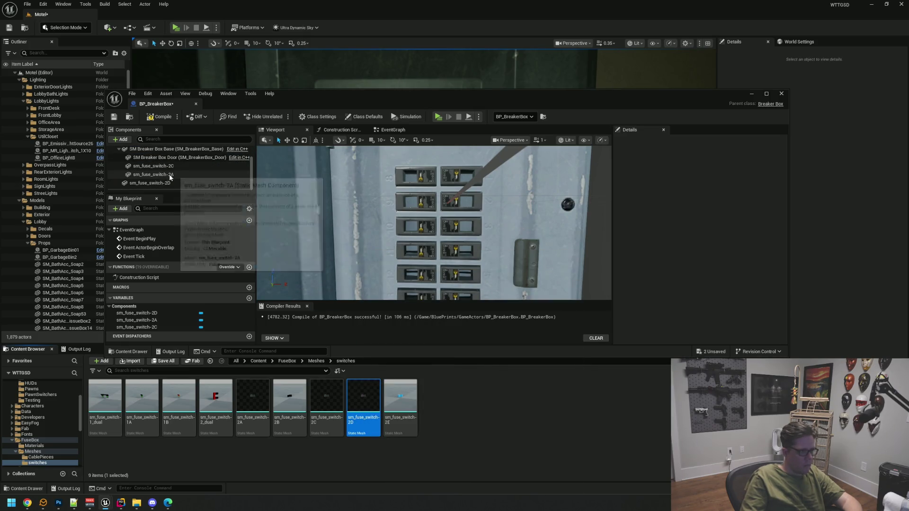
pyautogui.click(163, 184)
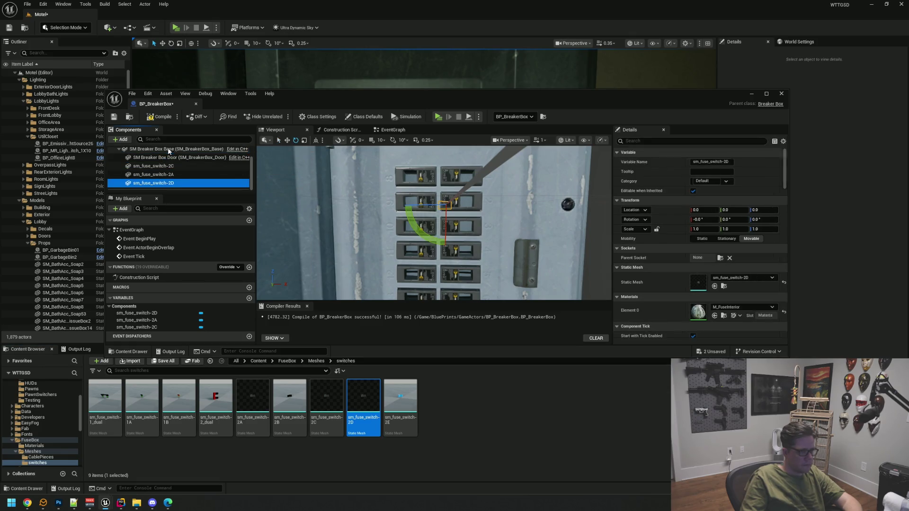
# Paste the copied Location onto sm_fuse_switch-2D and inspect it near switch BR-001.
pyautogui.moveTo(448, 219); pyautogui.dragTo(433, 223)
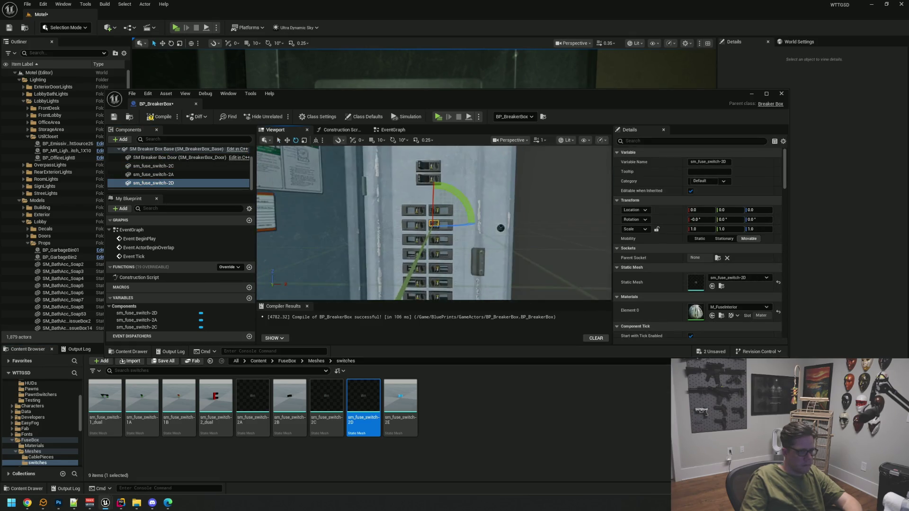
pyautogui.press('w')
pyautogui.press('f')
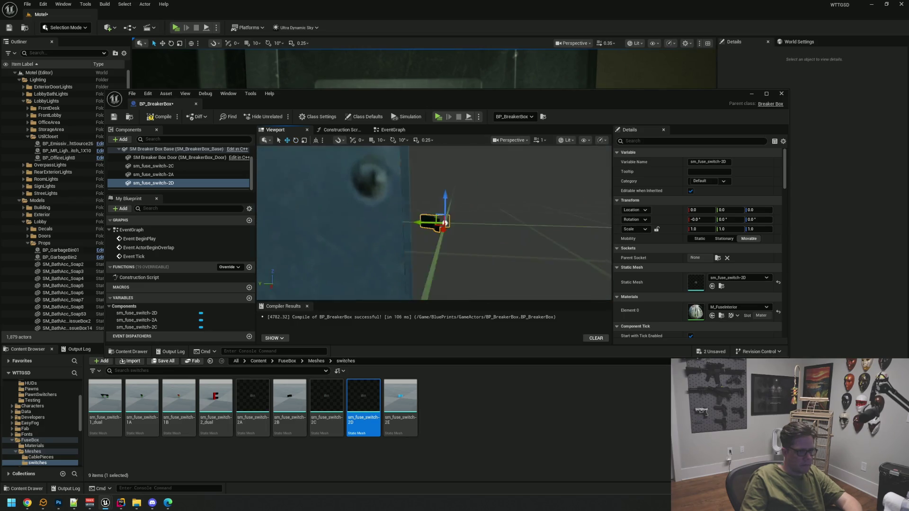
pyautogui.moveTo(351, 194); pyautogui.dragTo(350, 194)
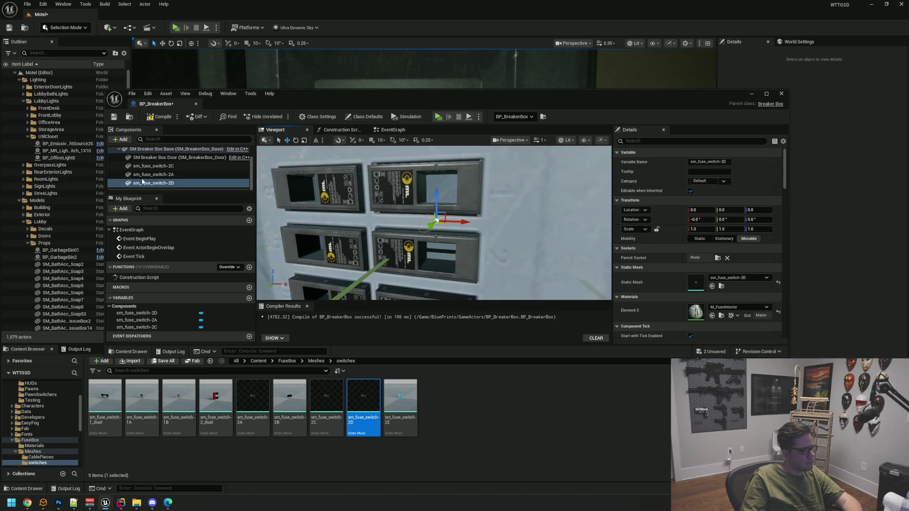
pyautogui.rightClick(672, 216)
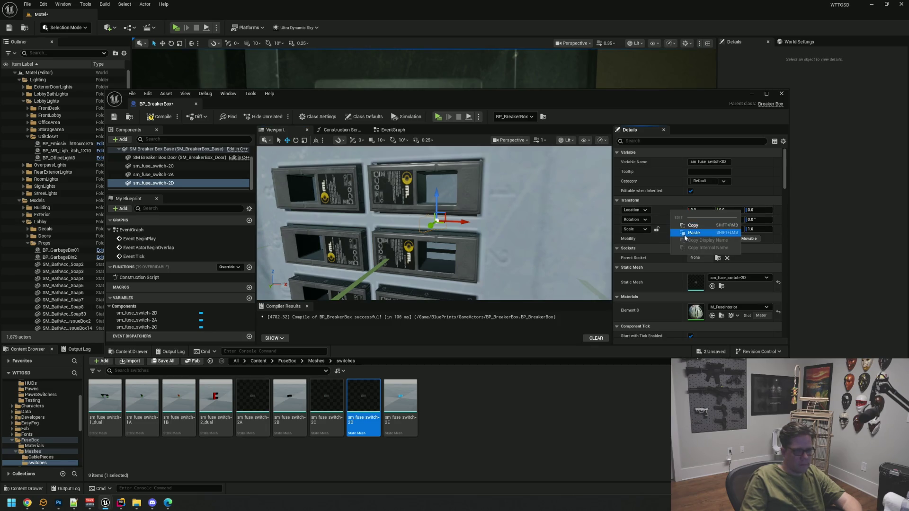
pyautogui.click(713, 233)
pyautogui.moveTo(478, 190); pyautogui.dragTo(478, 189)
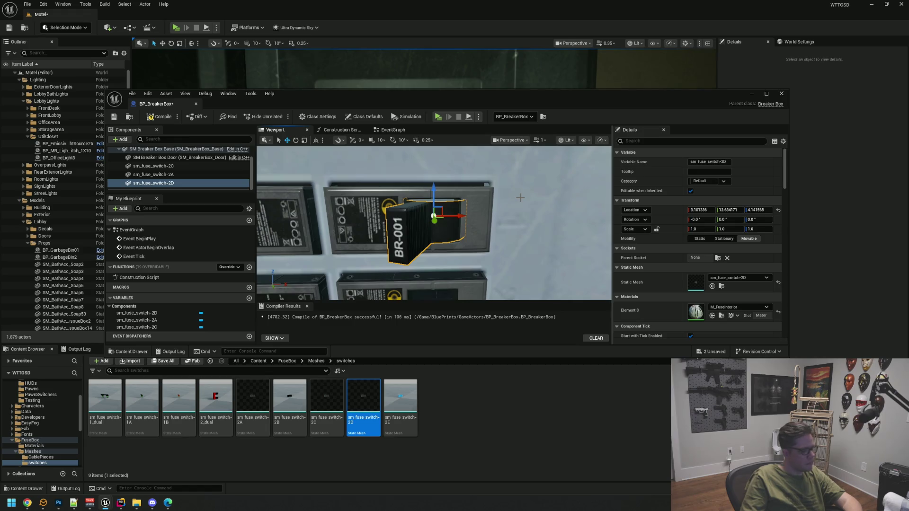
pyautogui.moveTo(520, 197); pyautogui.dragTo(520, 197)
pyautogui.moveTo(457, 251); pyautogui.dragTo(450, 231)
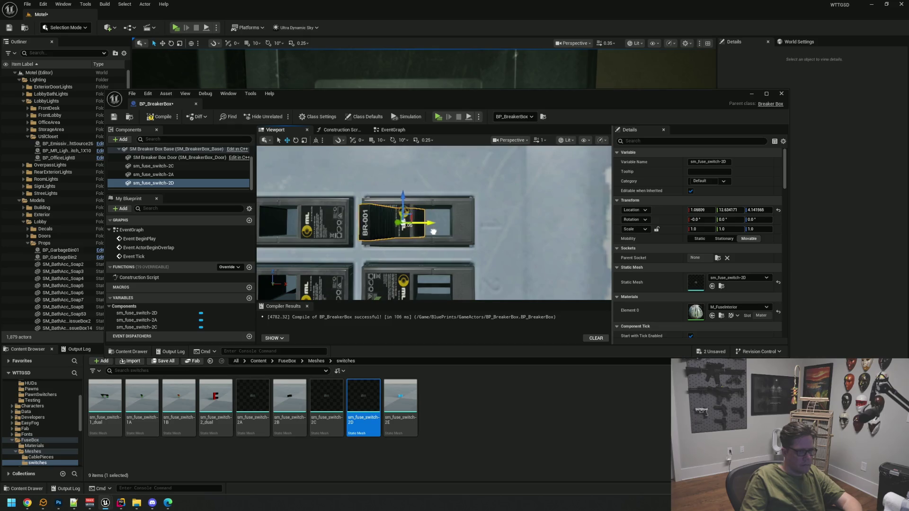
pyautogui.moveTo(434, 227); pyautogui.dragTo(433, 226)
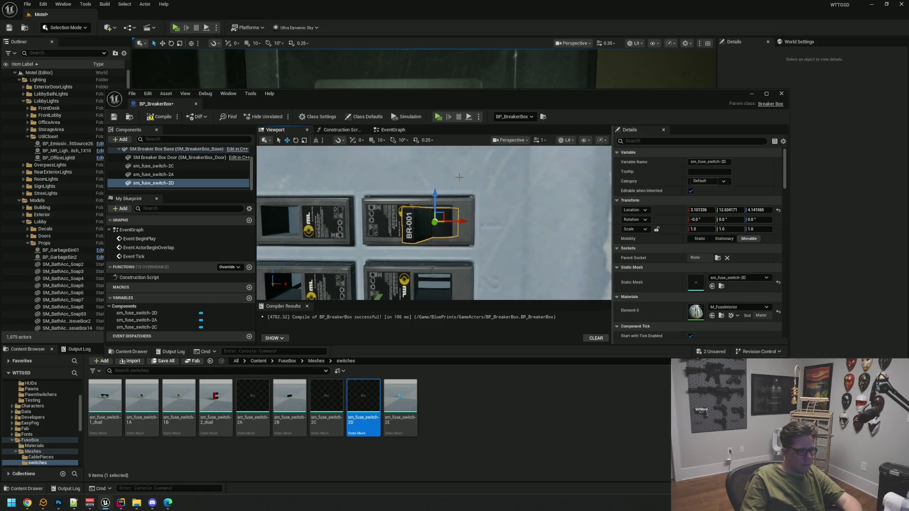
pyautogui.scroll(5, 459, 178)
pyautogui.moveTo(463, 178); pyautogui.dragTo(446, 196)
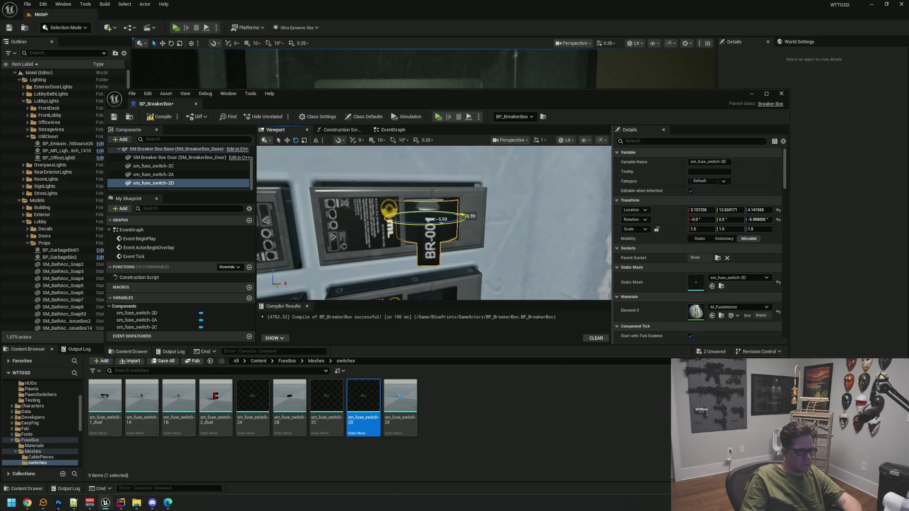
# Slide sm_fuse_switch-2D sideways into its slot and turn it to about -36° yaw.
pyautogui.press('w')
pyautogui.scroll(-5, 423, 224)
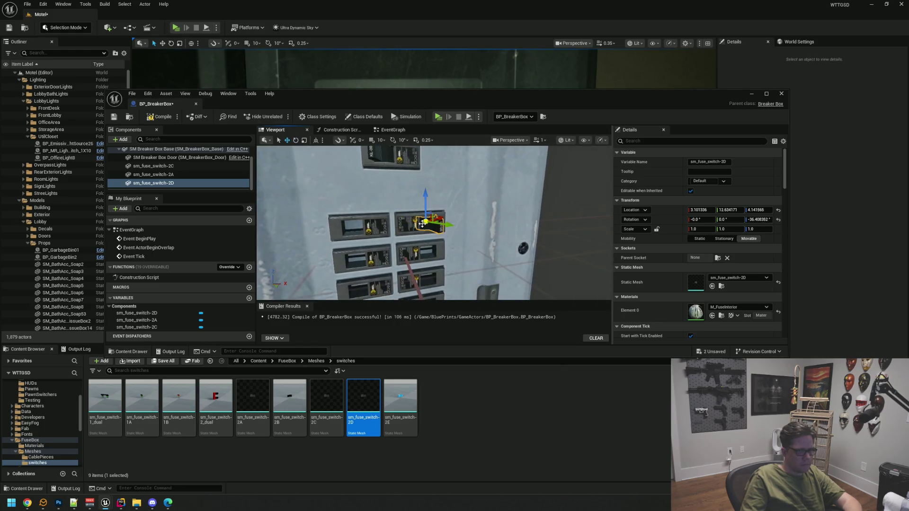
pyautogui.moveTo(425, 221); pyautogui.dragTo(531, 227)
pyautogui.scroll(3, 434, 223)
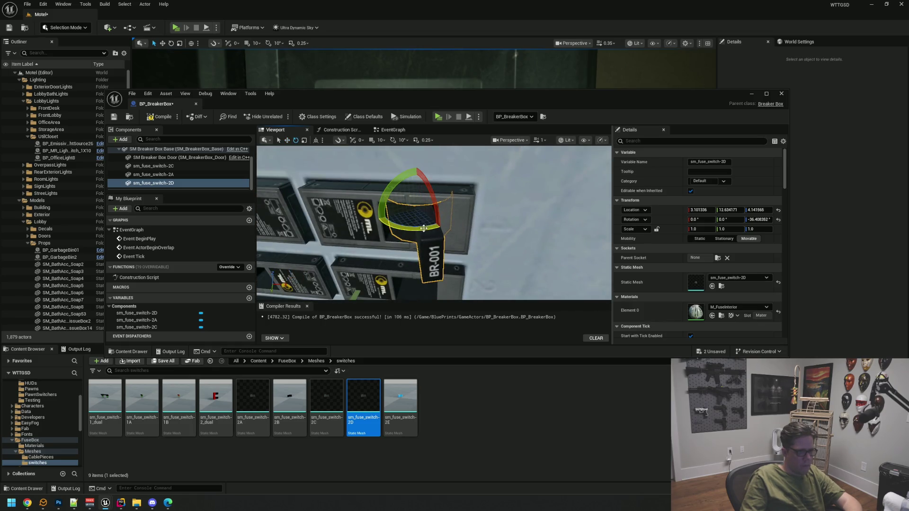
pyautogui.moveTo(423, 228)
pyautogui.mouseDown()
pyautogui.moveTo(455, 233)
pyautogui.moveTo(455, 251)
pyautogui.mouseUp()
pyautogui.click(192, 175)
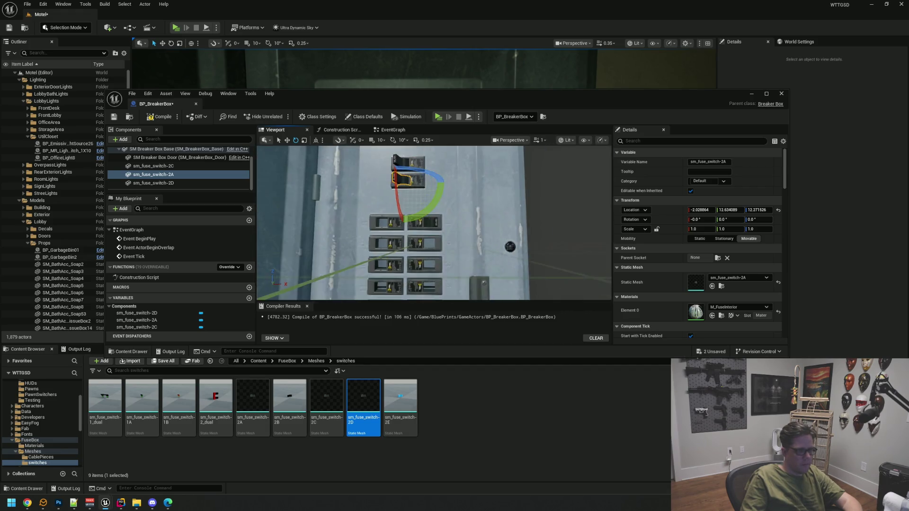
# Rotate sm_fuse_switch-2A to about -35° yaw in the level.
pyautogui.moveTo(429, 93)
pyautogui.mouseDown()
pyautogui.moveTo(437, 296)
pyautogui.moveTo(434, 289)
pyautogui.mouseUp()
pyautogui.scroll(-5, 425, 165)
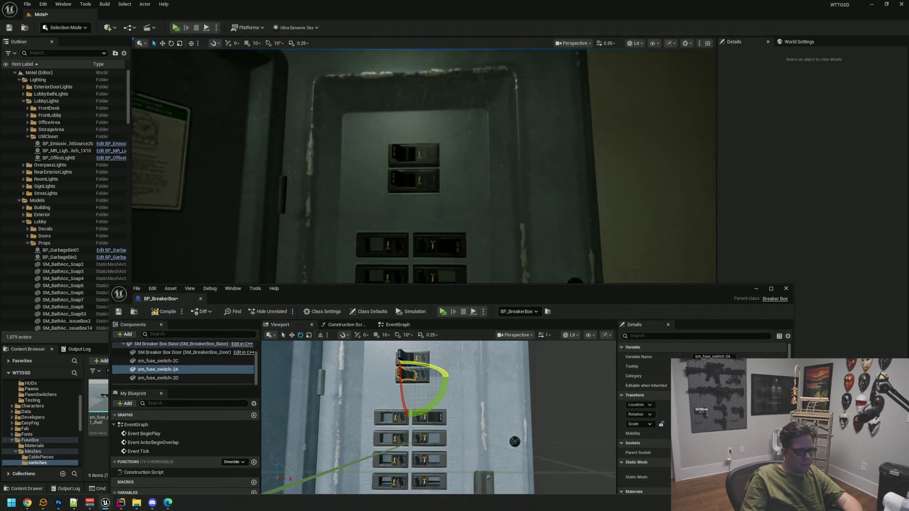
pyautogui.press('pagedown')
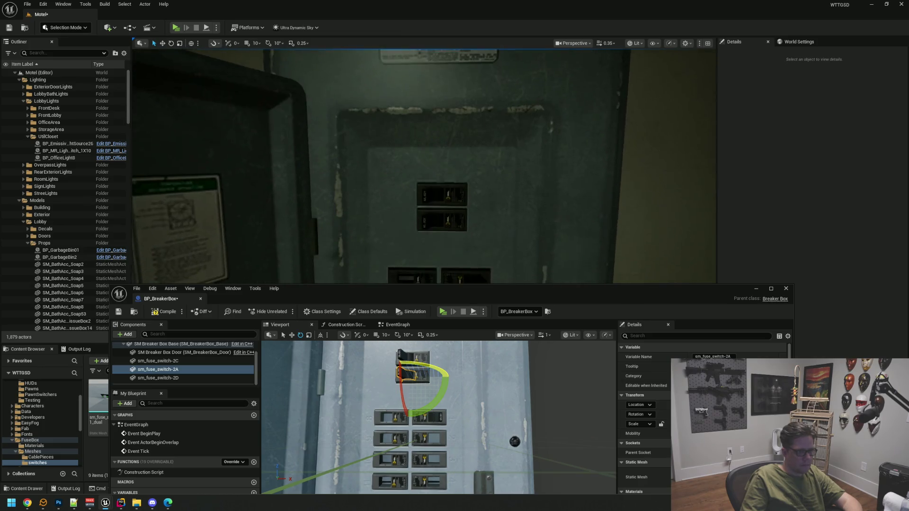
pyautogui.press('pageup')
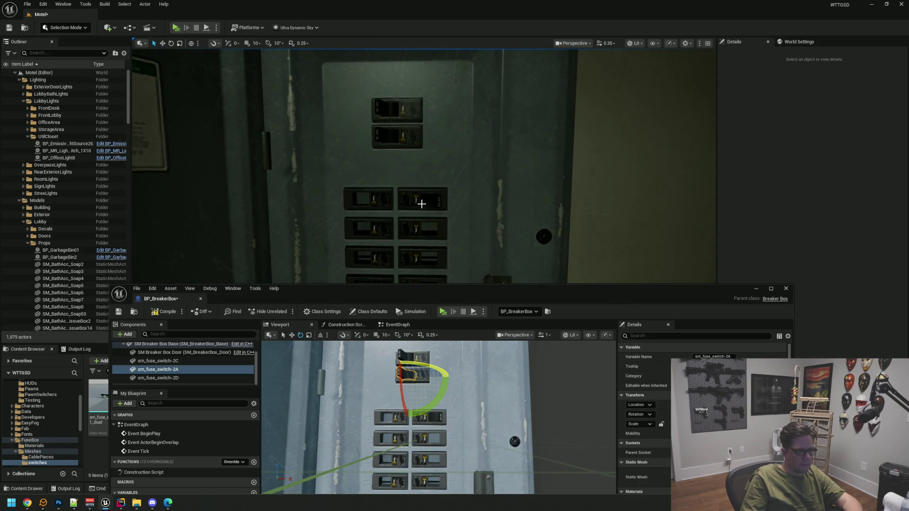
pyautogui.scroll(5, 466, 351)
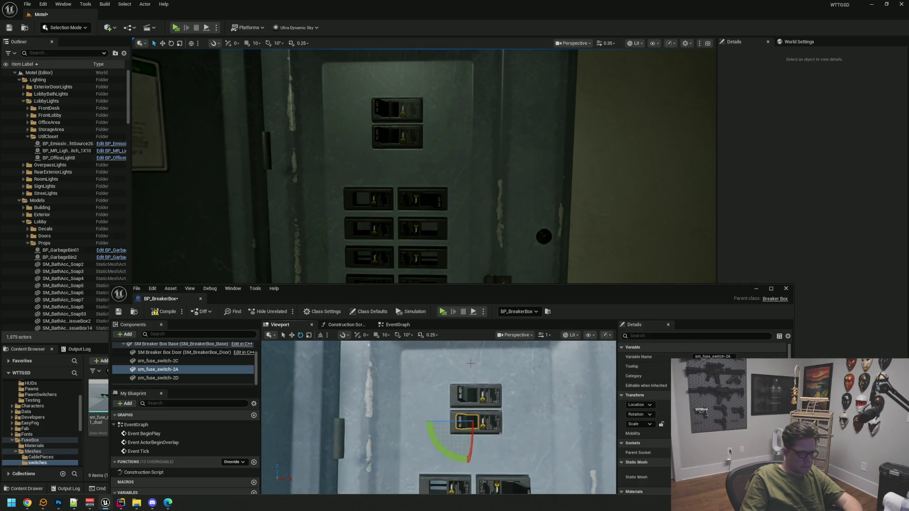
pyautogui.press('w')
pyautogui.press('f')
pyautogui.scroll(-2, 470, 364)
pyautogui.scroll(1, 471, 363)
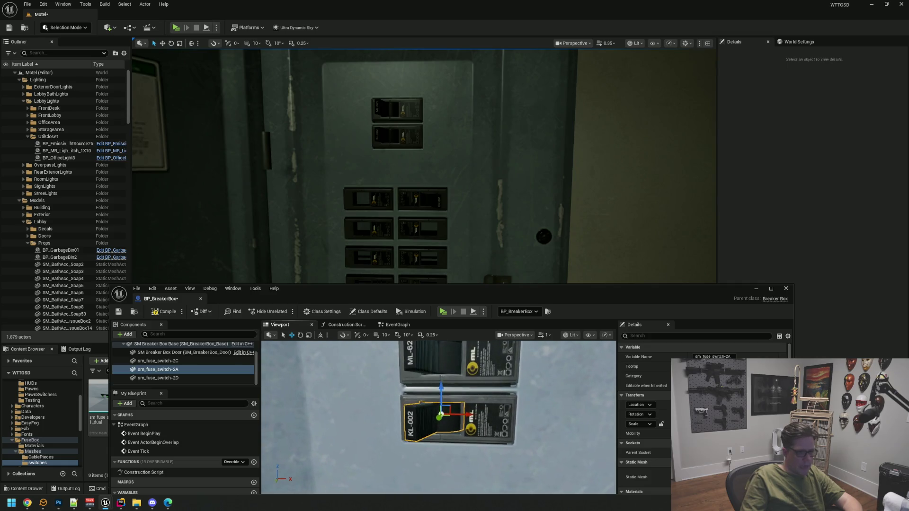
pyautogui.moveTo(459, 426)
pyautogui.mouseDown()
pyautogui.moveTo(457, 418)
pyautogui.moveTo(494, 410)
pyautogui.moveTo(417, 427)
pyautogui.moveTo(403, 426)
pyautogui.moveTo(417, 416)
pyautogui.moveTo(403, 417)
pyautogui.mouseUp()
pyautogui.press('w')
# Select sm_fuse_switch-2D and review both switches on the breaker panel.
pyautogui.click(213, 378)
pyautogui.moveTo(507, 423); pyautogui.dragTo(507, 423)
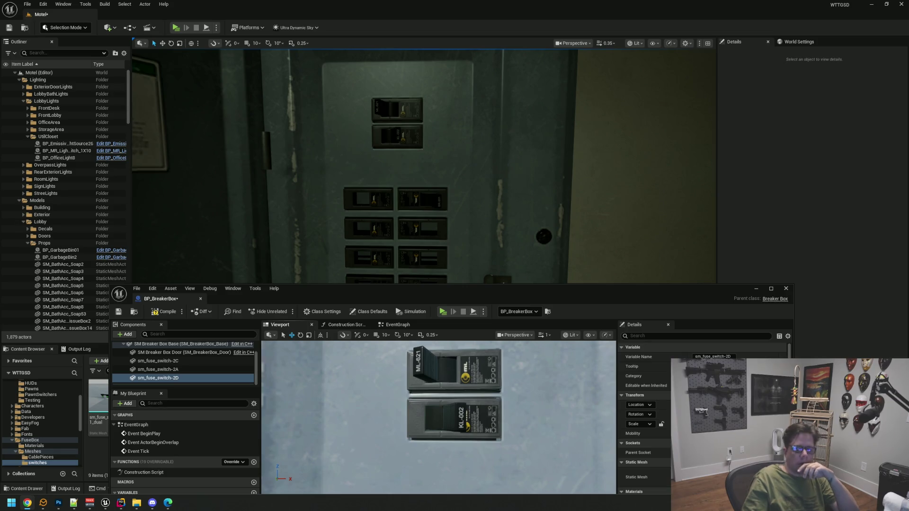
pyautogui.moveTo(629, 295)
pyautogui.mouseDown()
pyautogui.moveTo(630, 169)
pyautogui.moveTo(626, 211)
pyautogui.mouseUp()
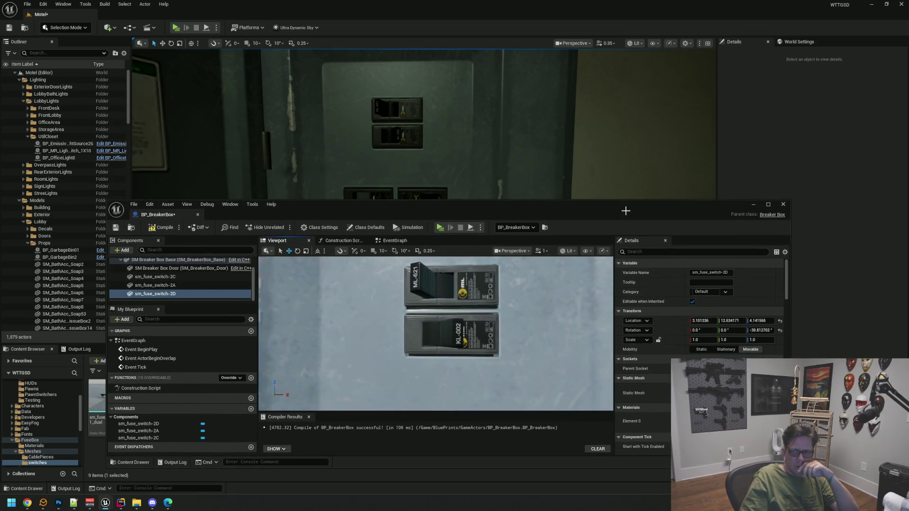
pyautogui.moveTo(519, 218); pyautogui.dragTo(526, 275)
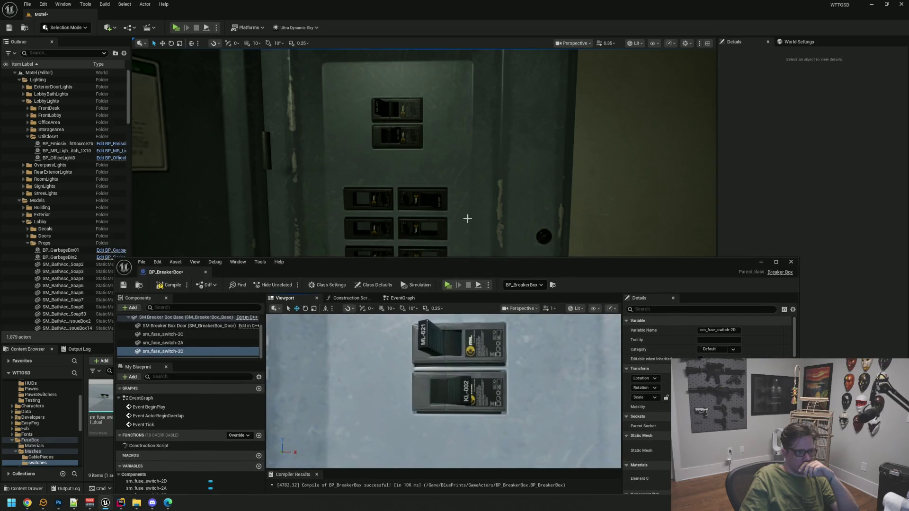
pyautogui.moveTo(467, 218); pyautogui.dragTo(450, 188)
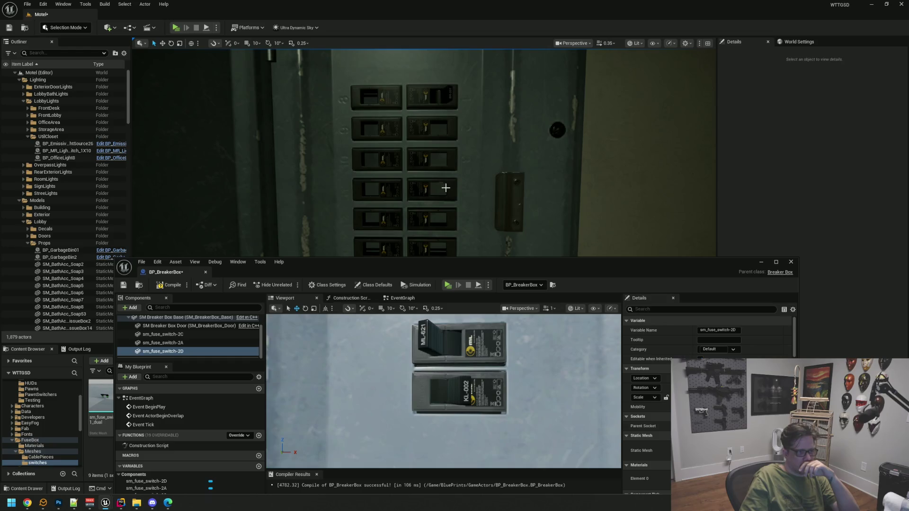
pyautogui.scroll(2, 449, 188)
pyautogui.scroll(3, 443, 187)
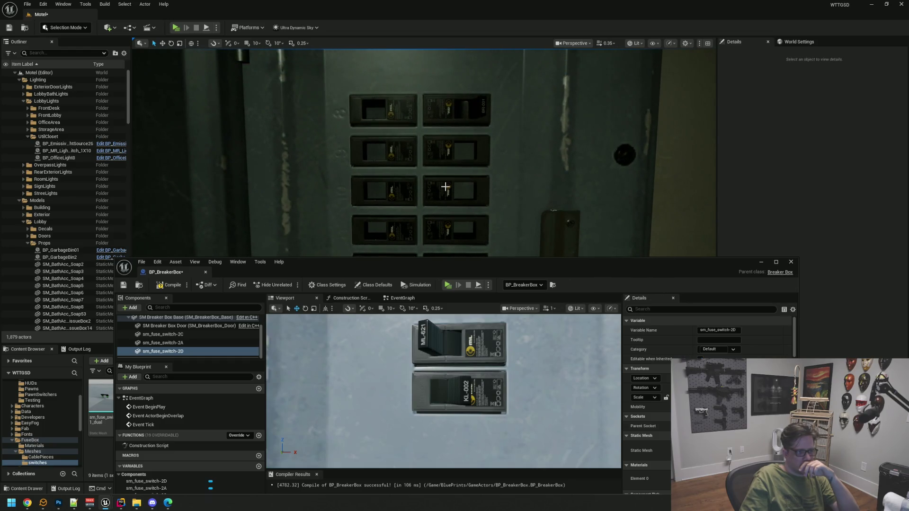
pyautogui.scroll(1, 446, 187)
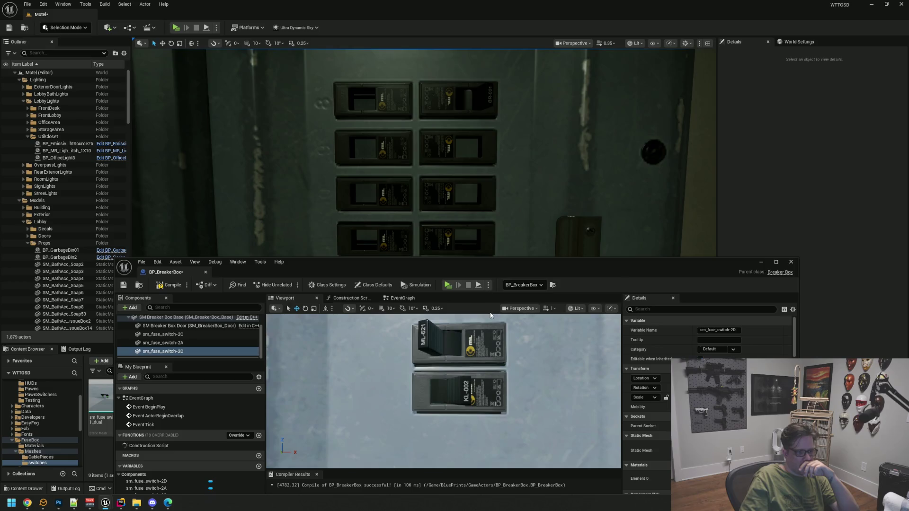
# Undo the lower switch's rotation to match the upper one, then save and compile BP_BreakerBox.
pyautogui.click(448, 388)
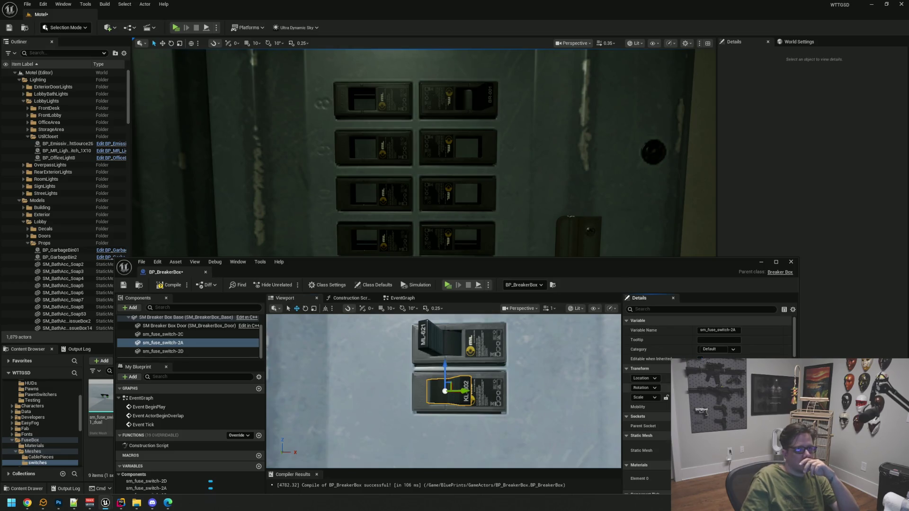
pyautogui.hotkey('ctrl', 'z')
pyautogui.moveTo(464, 225); pyautogui.dragTo(468, 212)
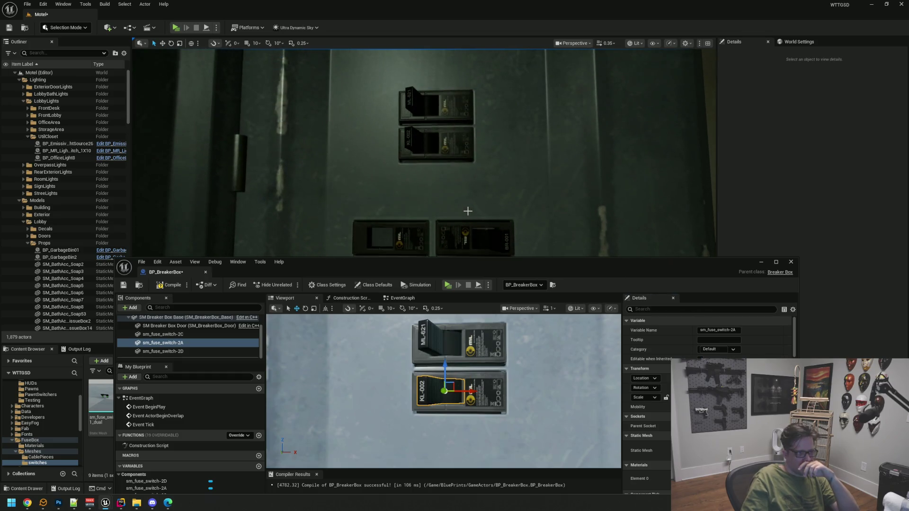
pyautogui.click(10, 29)
pyautogui.moveTo(359, 265); pyautogui.dragTo(348, 167)
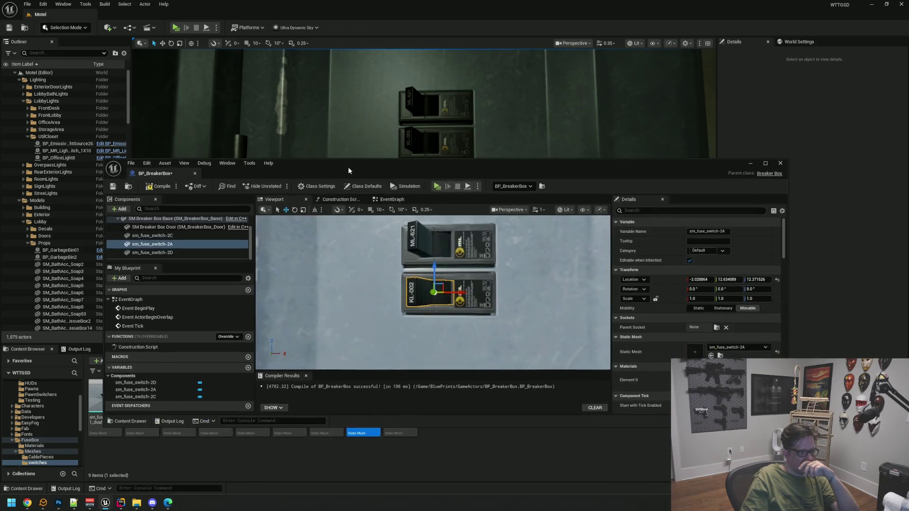
pyautogui.click(150, 188)
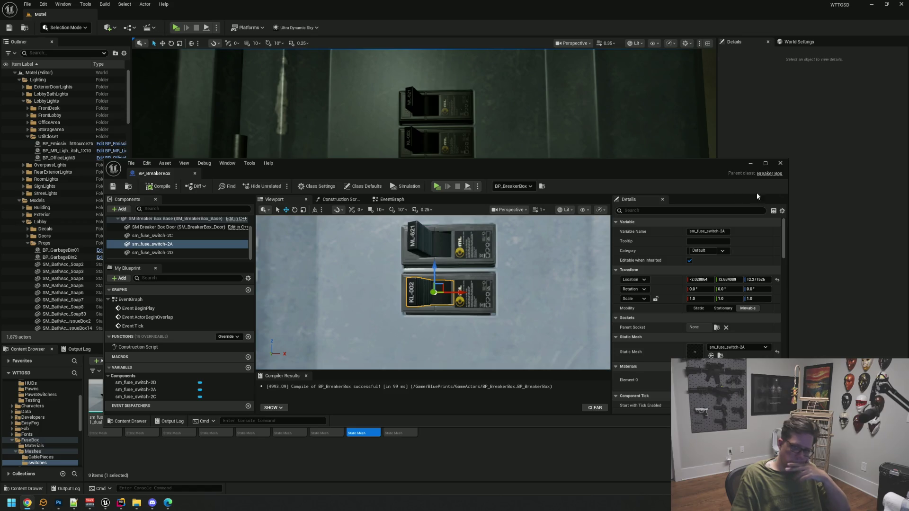
# Pan the BP_BreakerBox viewport across the breaker boxes.
pyautogui.moveTo(433, 332)
pyautogui.mouseDown()
pyautogui.moveTo(429, 312)
pyautogui.moveTo(542, 294)
pyautogui.moveTo(541, 284)
pyautogui.mouseUp()
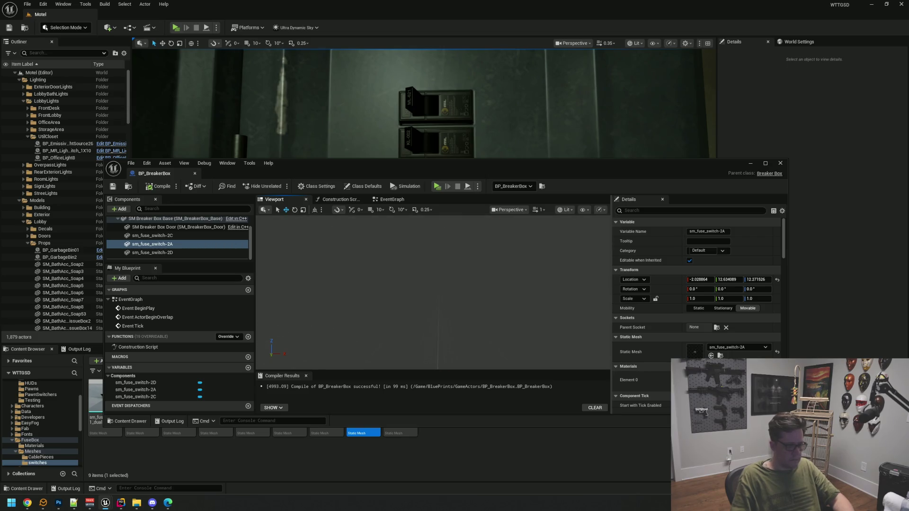
# Frame and select the sm_fuse_switch-2D component higher up the breaker wall.
pyautogui.press('f')
pyautogui.moveTo(531, 318)
pyautogui.mouseDown()
pyautogui.moveTo(525, 334)
pyautogui.moveTo(526, 317)
pyautogui.mouseUp()
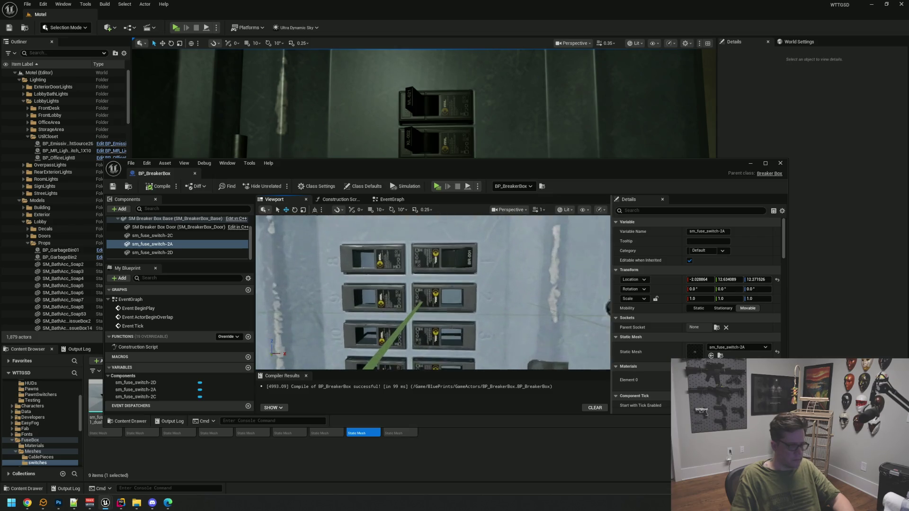
pyautogui.click(468, 262)
pyautogui.scroll(-3, 462, 267)
pyautogui.moveTo(370, 282)
pyautogui.mouseDown()
pyautogui.moveTo(370, 270)
pyautogui.moveTo(363, 291)
pyautogui.moveTo(348, 275)
pyautogui.mouseUp()
# Move the Blueprint window down and jump the level view to the motel exterior with bookmark 1.
pyautogui.moveTo(486, 166); pyautogui.dragTo(481, 264)
pyautogui.scroll(3, 493, 203)
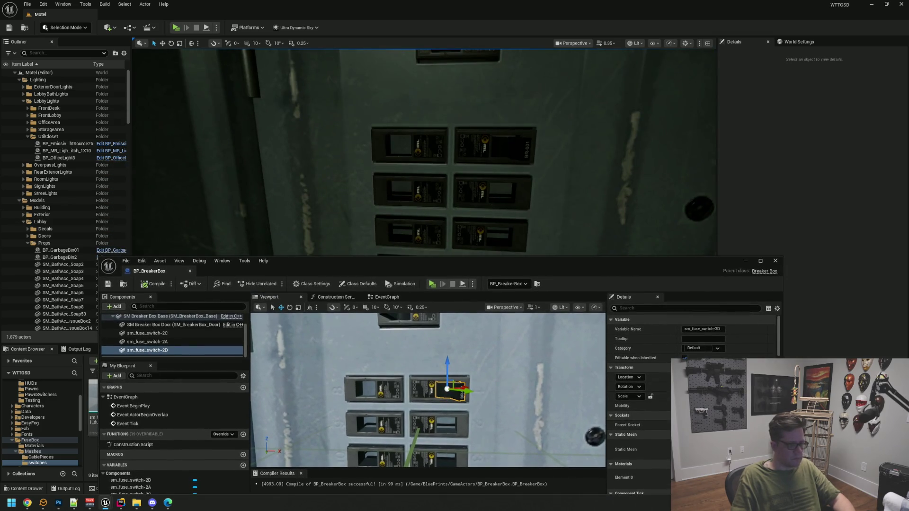
pyautogui.press('1')
pyautogui.moveTo(363, 193)
pyautogui.mouseDown()
pyautogui.moveTo(366, 182)
pyautogui.moveTo(420, 152)
pyautogui.mouseUp()
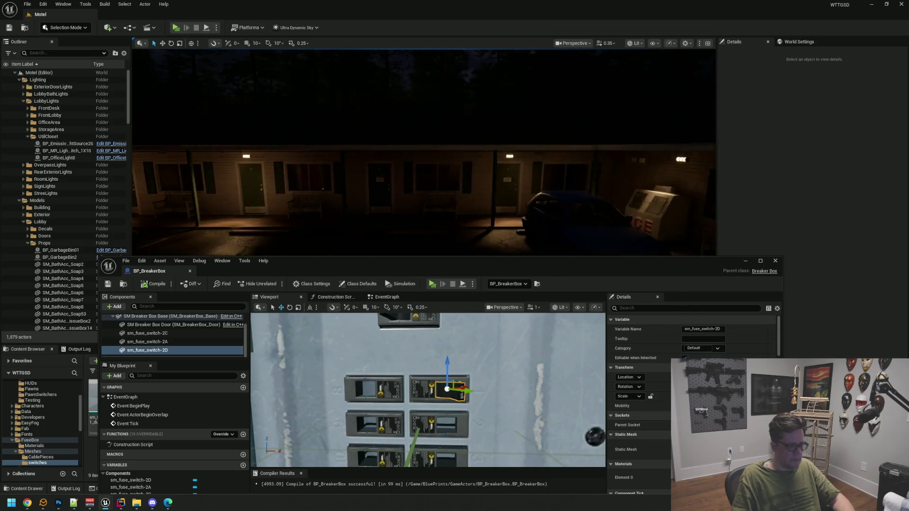
pyautogui.moveTo(332, 261); pyautogui.dragTo(294, 122)
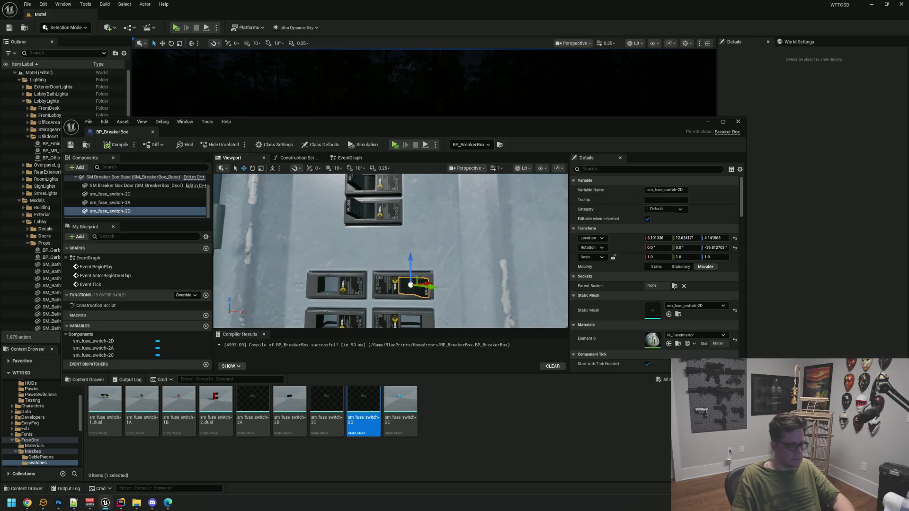
pyautogui.scroll(-3, 391, 251)
pyautogui.moveTo(479, 288); pyautogui.dragTo(462, 260)
pyautogui.scroll(2, 463, 260)
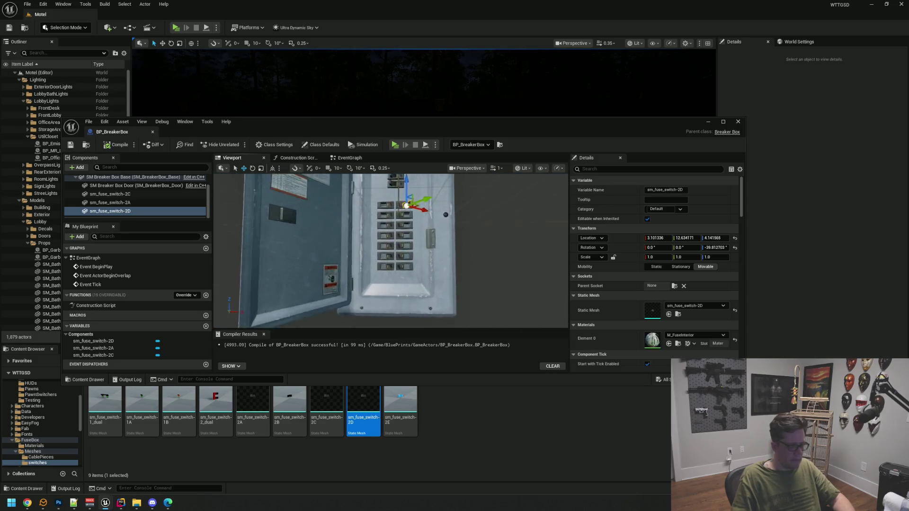
pyautogui.scroll(4, 414, 213)
pyautogui.click(414, 212)
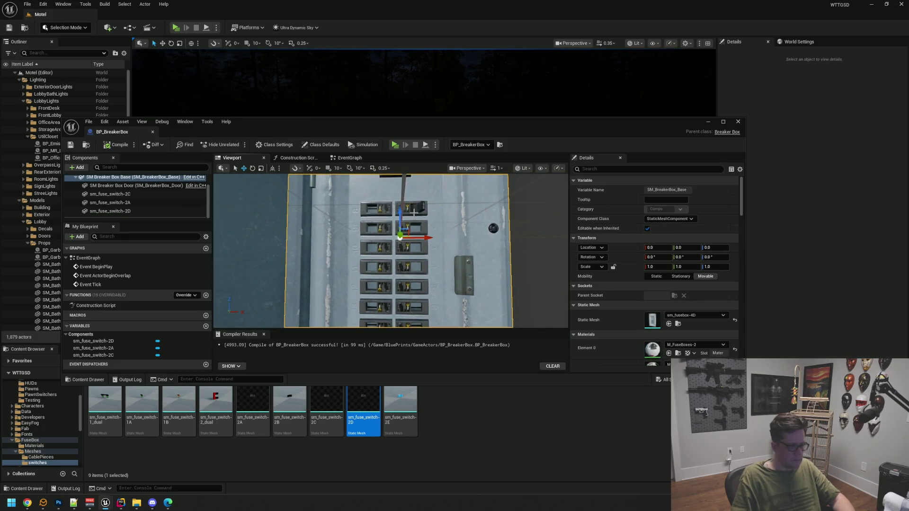
pyautogui.moveTo(452, 246); pyautogui.dragTo(445, 235)
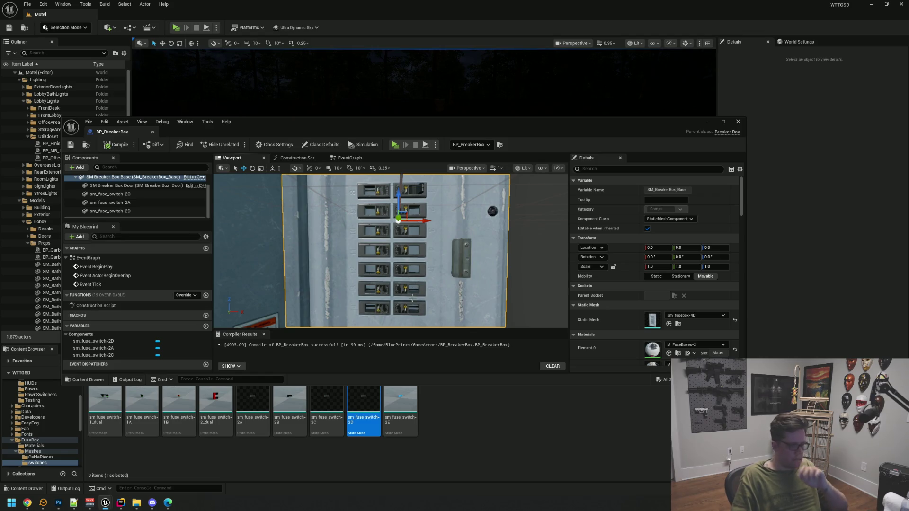
pyautogui.scroll(2, 414, 265)
pyautogui.click(422, 208)
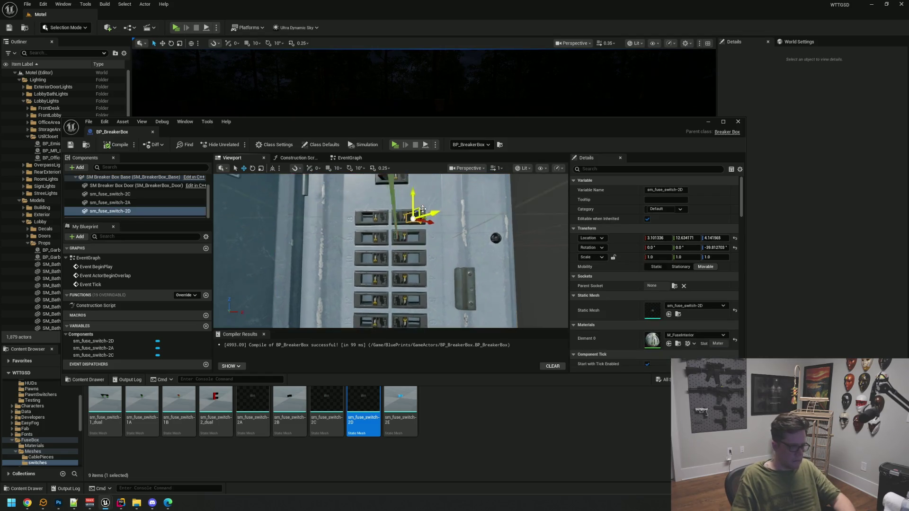
pyautogui.scroll(5, 423, 209)
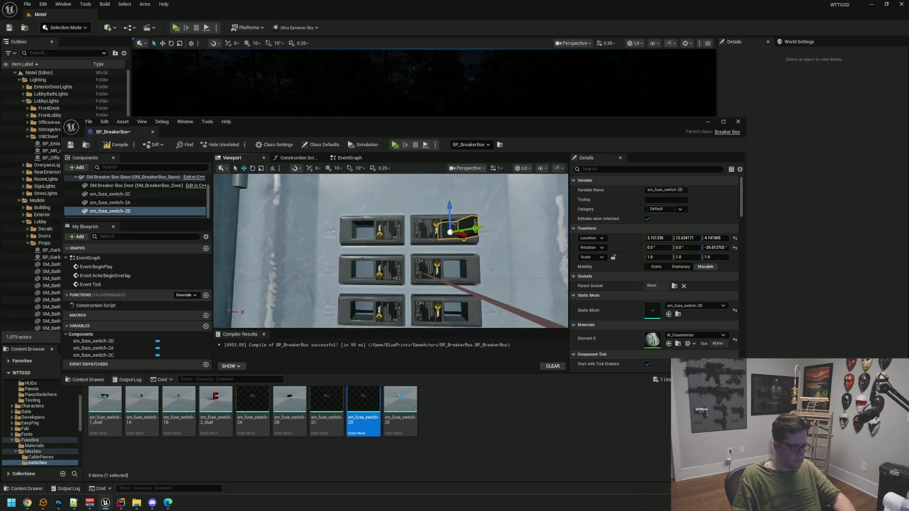
pyautogui.scroll(-2, 391, 251)
pyautogui.scroll(2, 391, 251)
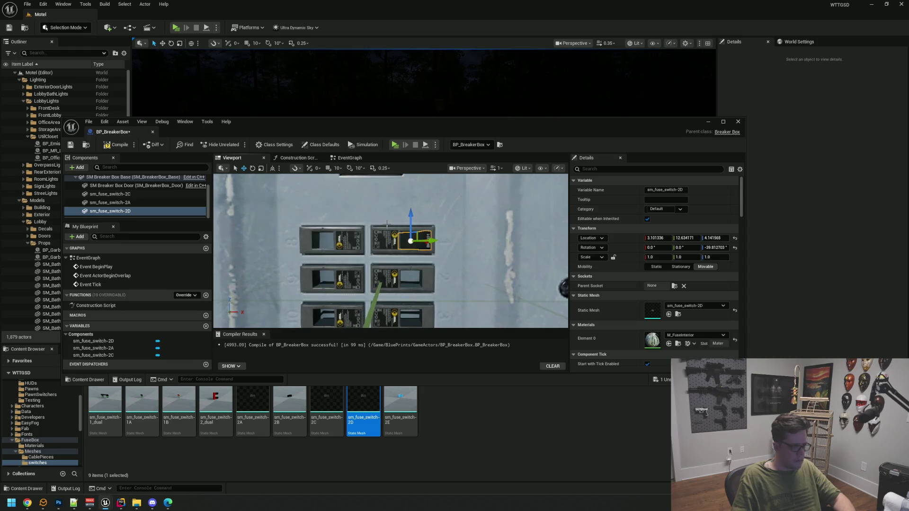
# Set the fuse switch's yaw rotation to 0.
pyautogui.click(715, 248)
pyautogui.write('0')
pyautogui.press('Return')
pyautogui.click(718, 248)
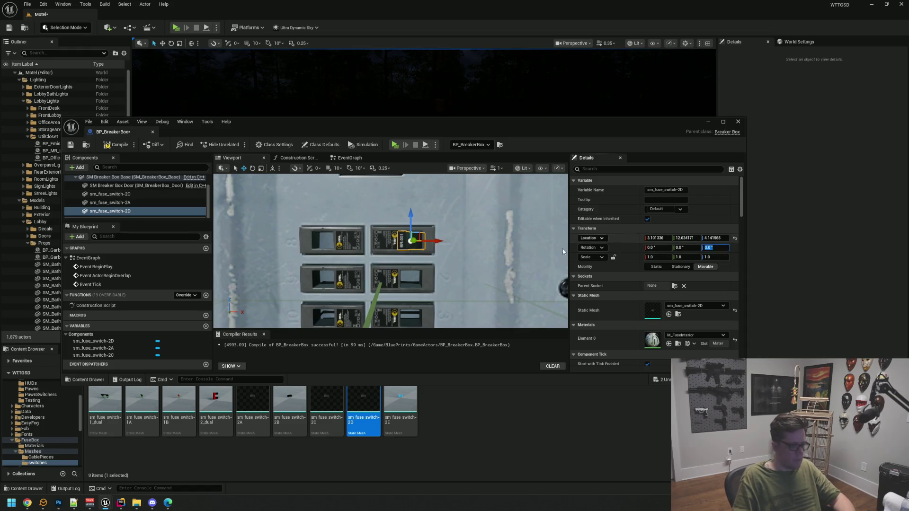
pyautogui.scroll(2, 358, 267)
pyautogui.scroll(-3, 358, 267)
pyautogui.scroll(3, 358, 267)
# Raise the fuse switch slightly to a height of 4.1994.
pyautogui.moveTo(357, 267)
pyautogui.mouseDown()
pyautogui.moveTo(287, 266)
pyautogui.moveTo(296, 268)
pyautogui.mouseUp()
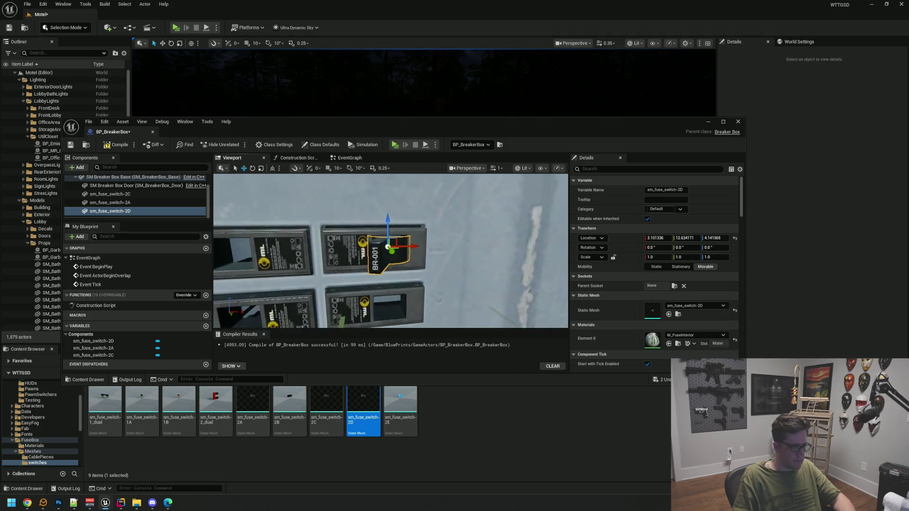
pyautogui.scroll(3, 391, 251)
pyautogui.scroll(-4, 391, 251)
pyautogui.scroll(1, 390, 251)
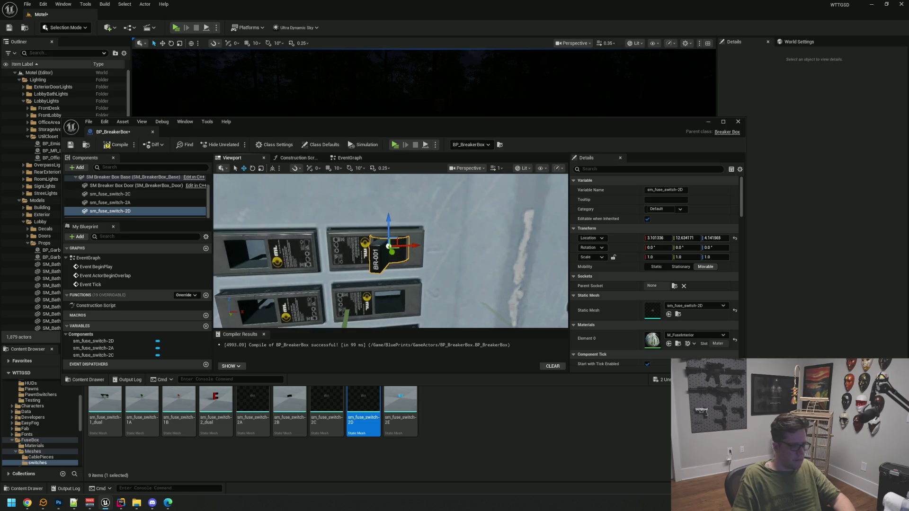
pyautogui.moveTo(361, 220); pyautogui.dragTo(303, 226)
pyautogui.scroll(3, 391, 251)
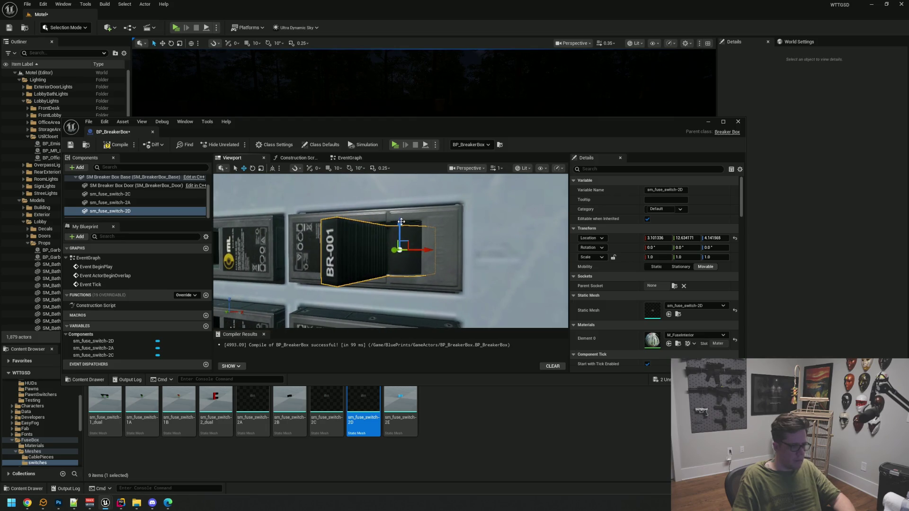
pyautogui.moveTo(401, 221)
pyautogui.mouseDown()
pyautogui.moveTo(393, 246)
pyautogui.moveTo(412, 247)
pyautogui.mouseUp()
pyautogui.scroll(-5, 393, 252)
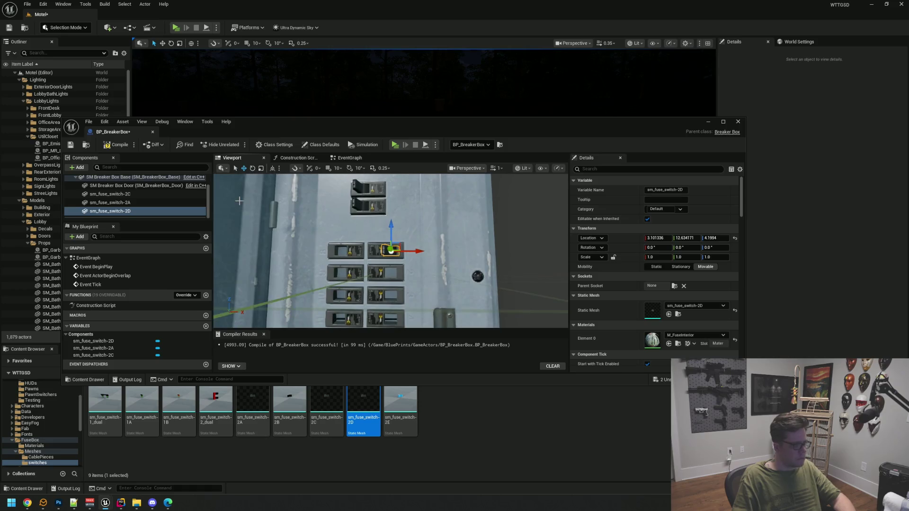
# Compile BP_BreakerBox and focus the view on sm_fuse_switch-2D.
pyautogui.click(115, 147)
pyautogui.click(137, 203)
pyautogui.click(138, 211)
pyautogui.press('f')
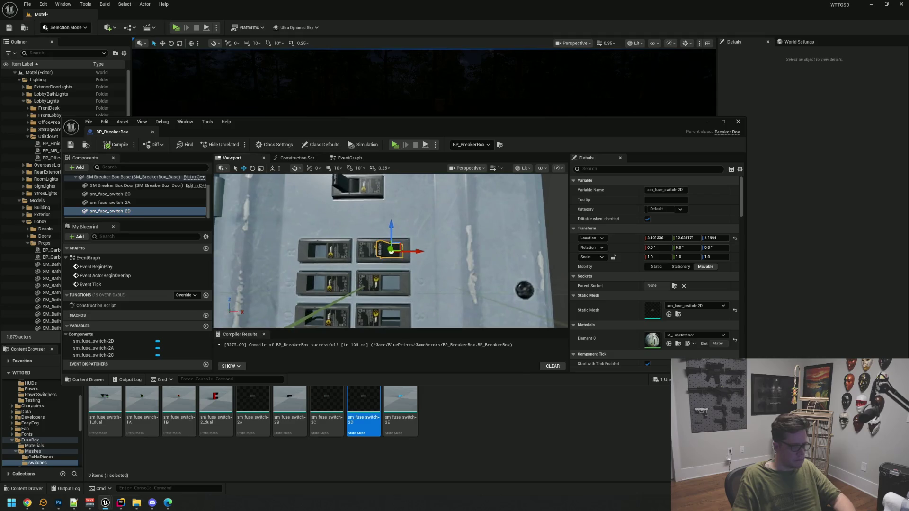
pyautogui.moveTo(391, 251)
pyautogui.mouseDown()
pyautogui.moveTo(334, 244)
pyautogui.moveTo(420, 233)
pyautogui.moveTo(397, 260)
pyautogui.moveTo(397, 237)
pyautogui.mouseUp()
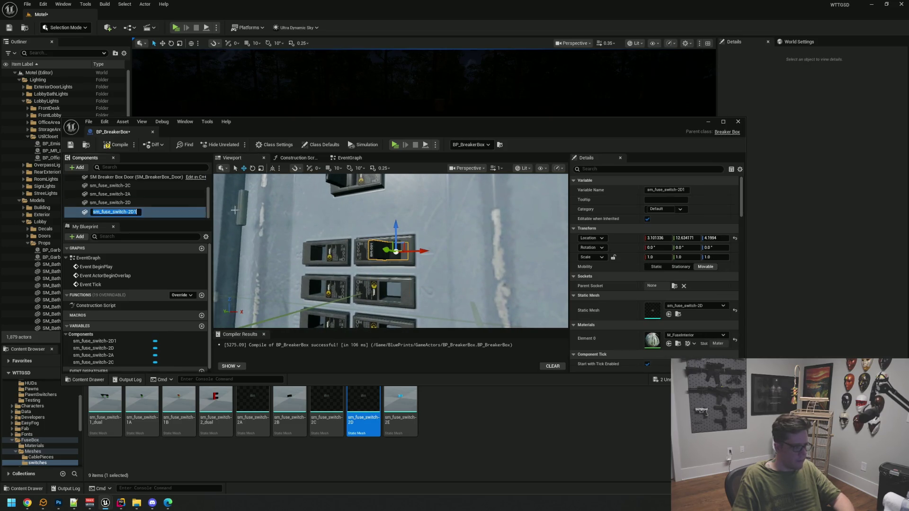
# Name the copy sm_fuse_switch-2D1, lower it to about Z 0.31 and recompile.
pyautogui.press('Return')
pyautogui.moveTo(397, 224); pyautogui.dragTo(397, 257)
pyautogui.press('f')
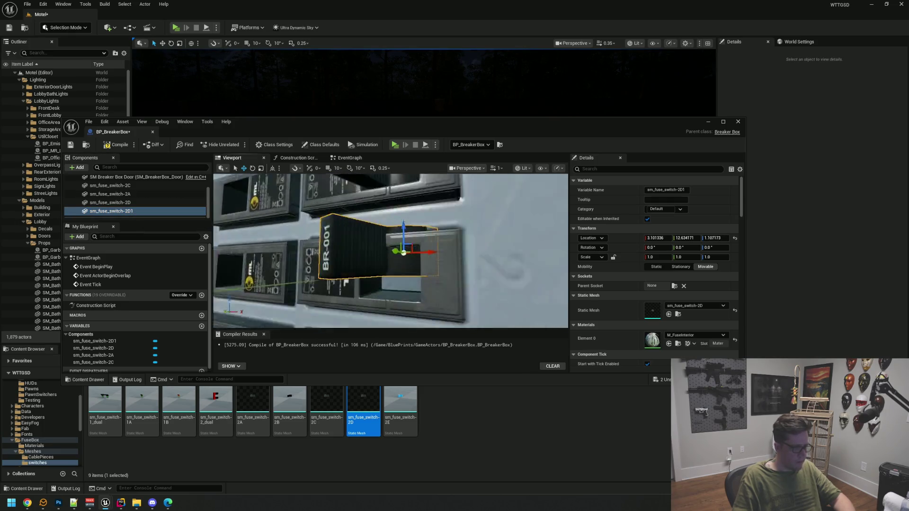
pyautogui.moveTo(400, 252)
pyautogui.mouseDown()
pyautogui.moveTo(401, 241)
pyautogui.moveTo(417, 247)
pyautogui.moveTo(377, 249)
pyautogui.mouseUp()
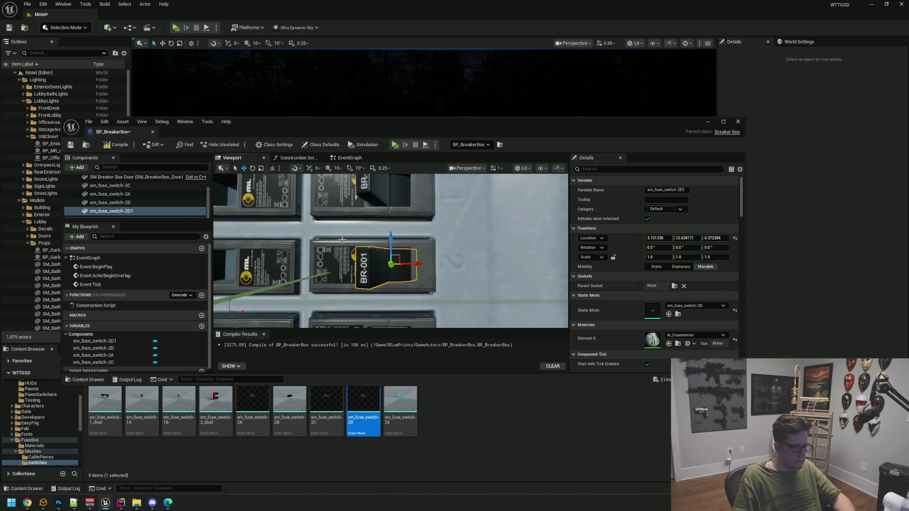
pyautogui.click(158, 215)
pyautogui.press('F7')
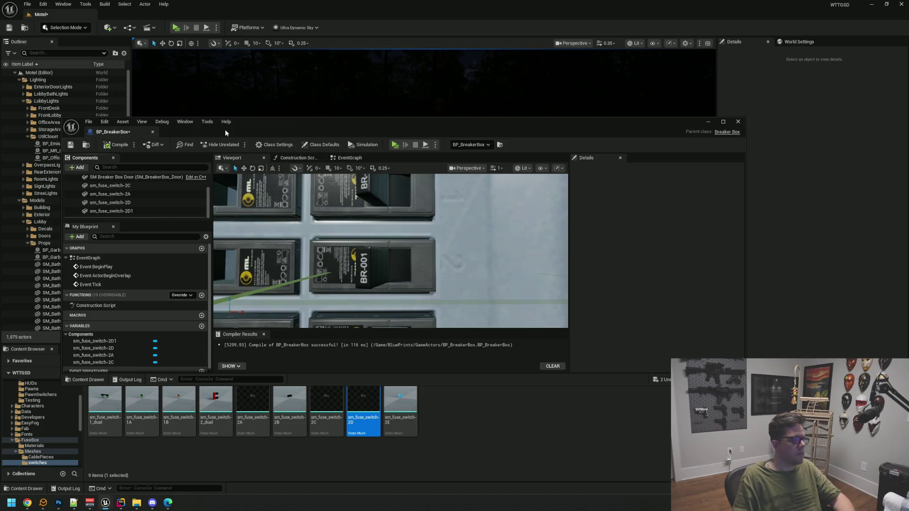
# Close the Blueprint editor and fly to face the closet fuse box's breaker panel up close.
pyautogui.click(737, 121)
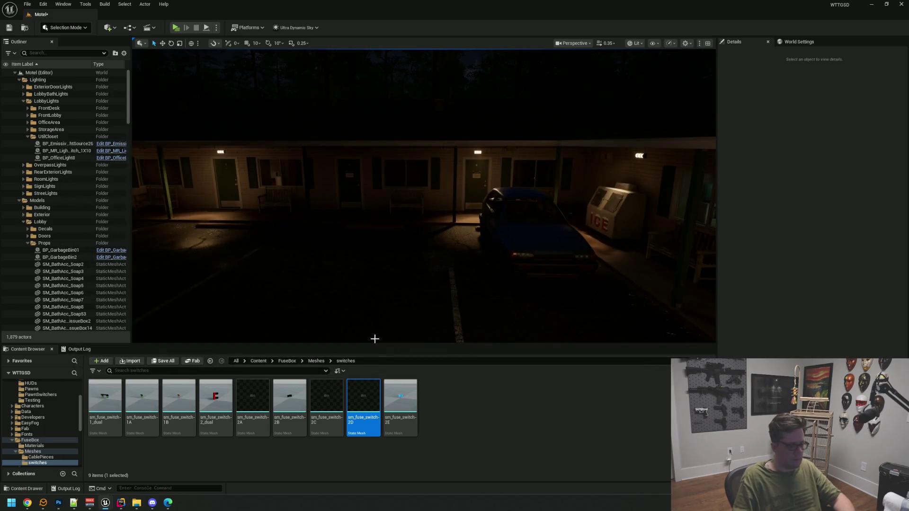
pyautogui.press('1')
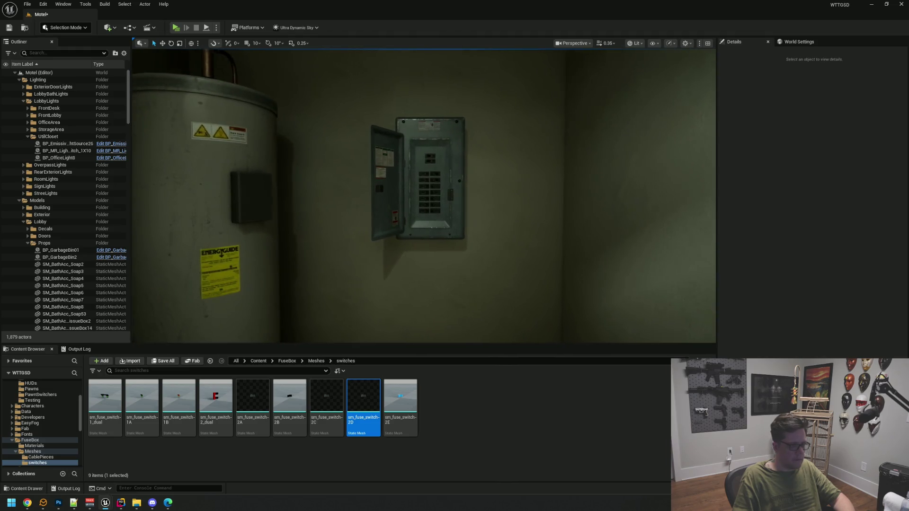
pyautogui.moveTo(420, 216); pyautogui.dragTo(420, 216)
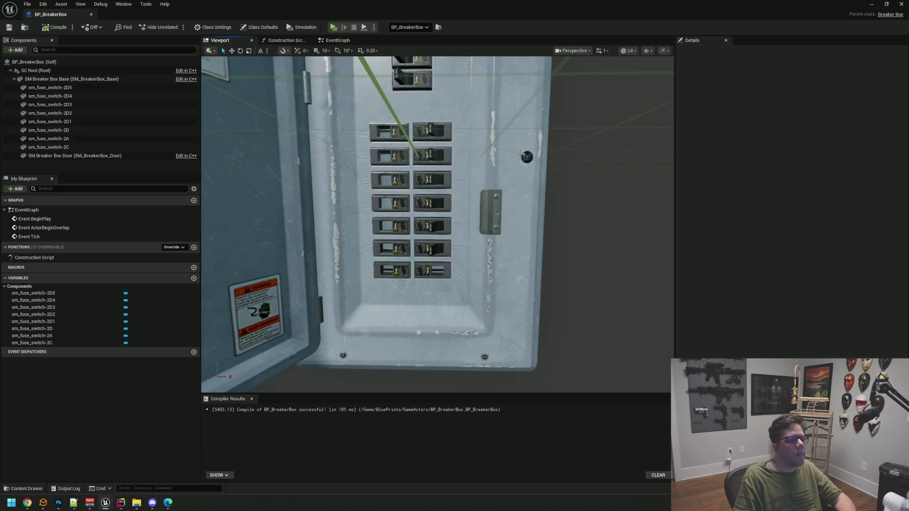
pyautogui.moveTo(520, 150); pyautogui.dragTo(478, 137)
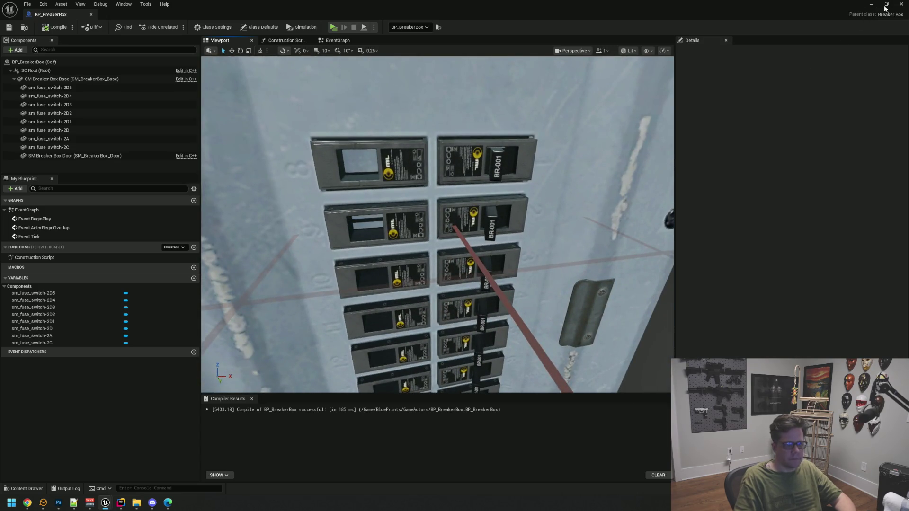
# Preview the sm_fuse_switch-2E and sm_fuse_switch-1A meshes, then close their tabs.
pyautogui.click(886, 5)
pyautogui.doubleClick(400, 409)
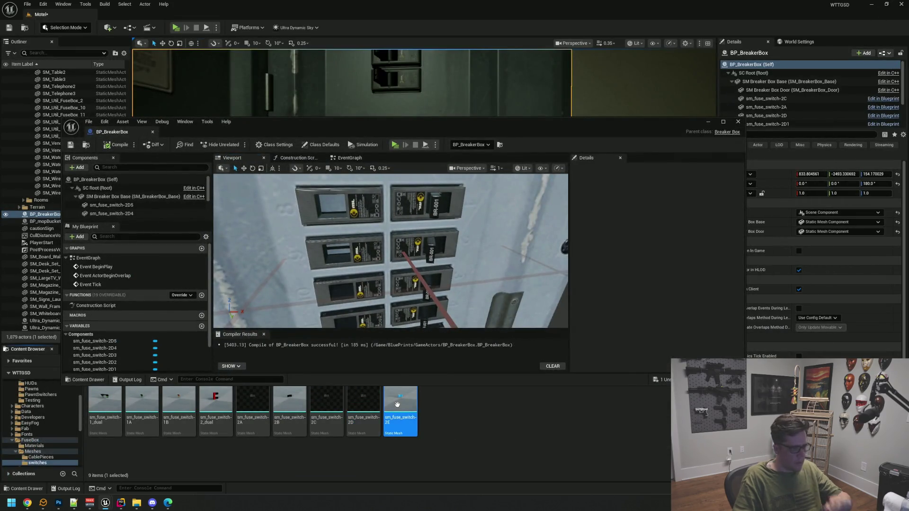
pyautogui.scroll(3, 295, 281)
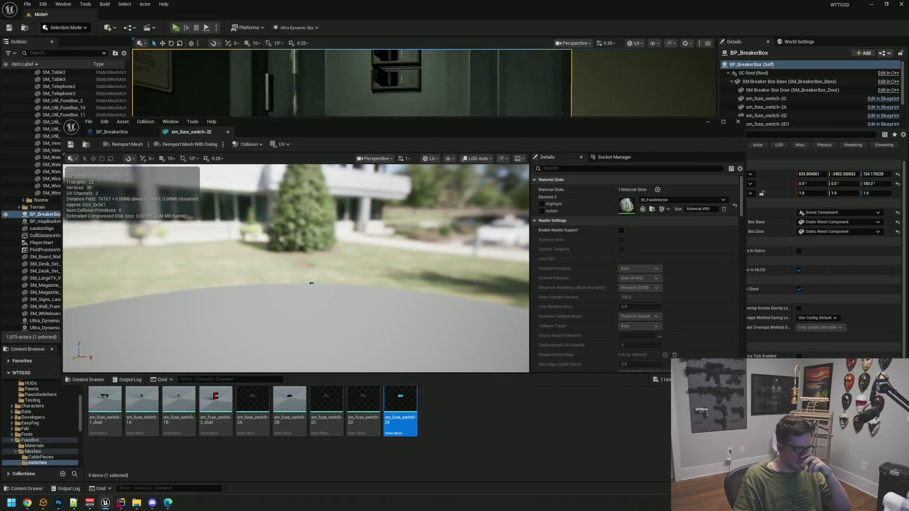
pyautogui.moveTo(295, 280)
pyautogui.mouseDown()
pyautogui.moveTo(350, 282)
pyautogui.moveTo(350, 265)
pyautogui.moveTo(375, 261)
pyautogui.moveTo(422, 265)
pyautogui.mouseUp()
pyautogui.click(351, 402)
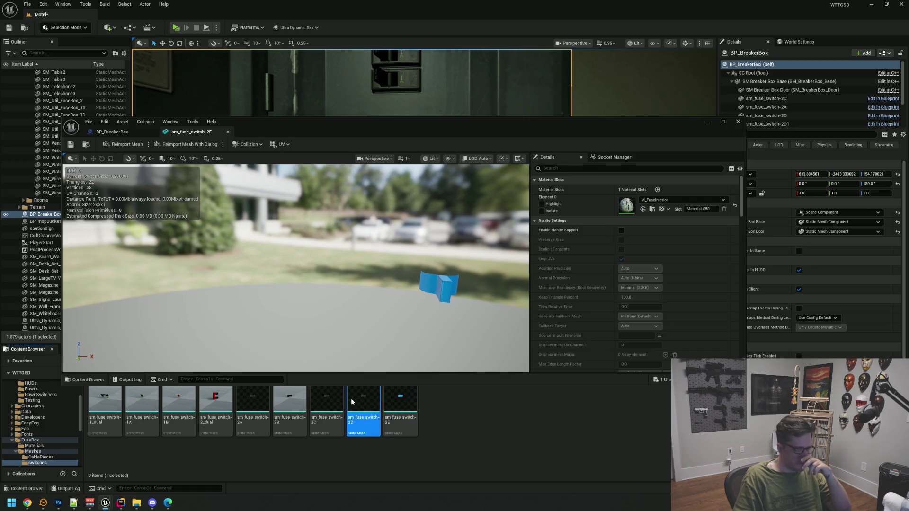
pyautogui.click(303, 132)
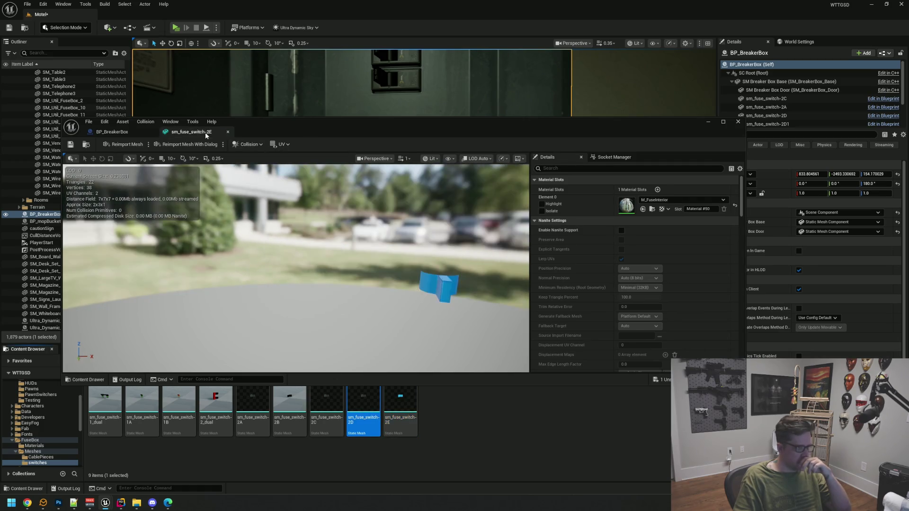
pyautogui.click(229, 131)
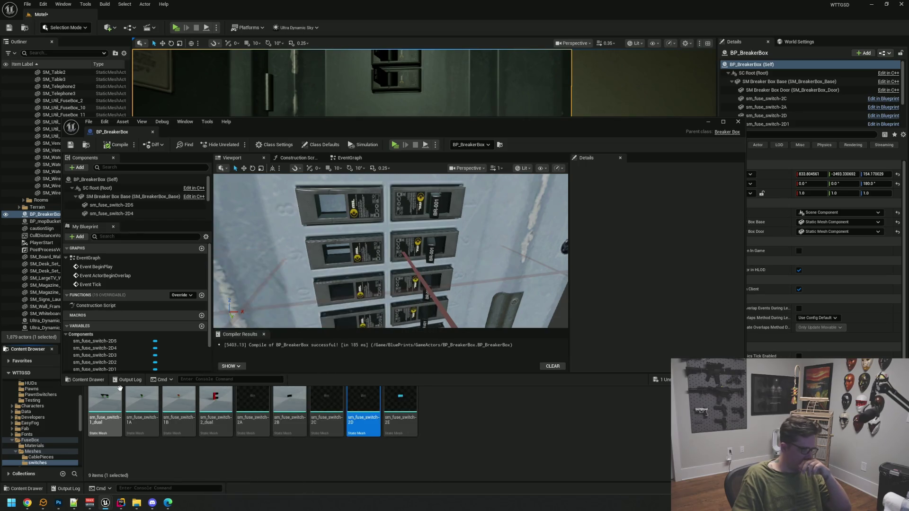
pyautogui.doubleClick(142, 405)
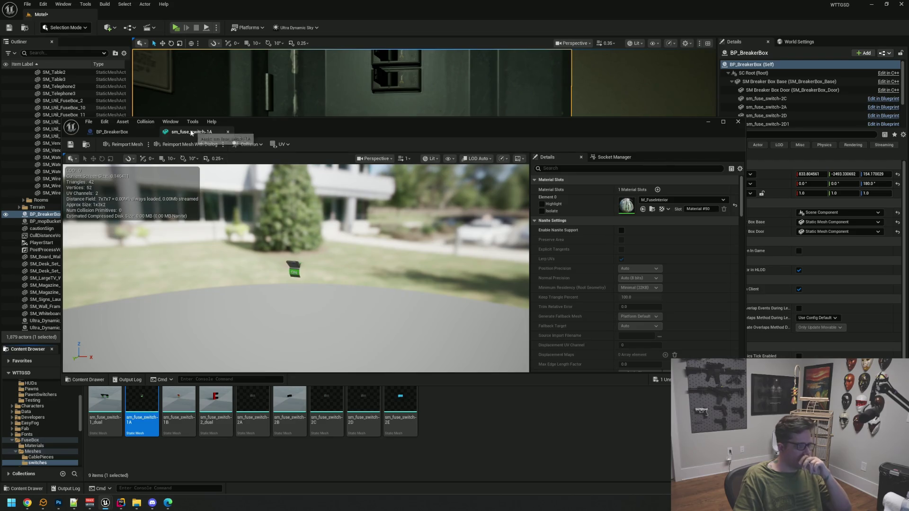
pyautogui.click(227, 132)
pyautogui.moveTo(391, 251)
pyautogui.mouseDown()
pyautogui.moveTo(412, 246)
pyautogui.moveTo(395, 262)
pyautogui.mouseUp()
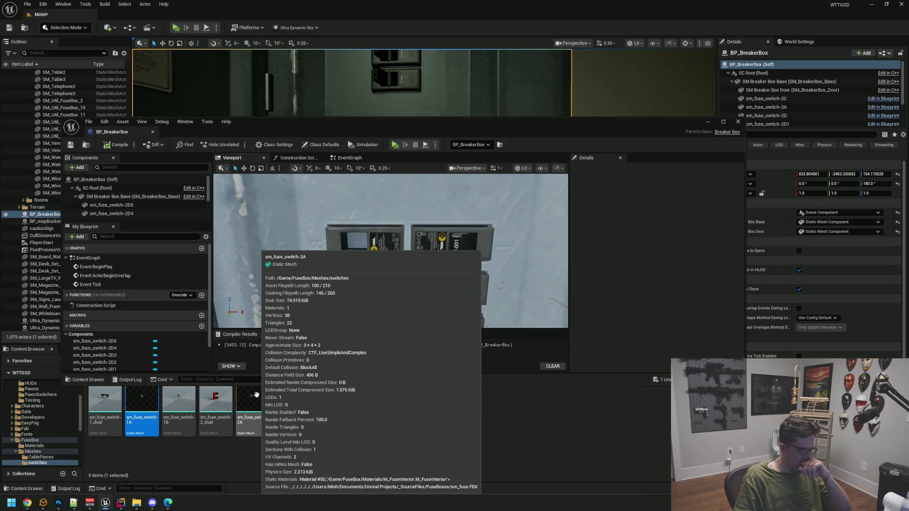
# Preview the sm_fuse_switch-2A mesh, then return the viewport to the top breaker slots.
pyautogui.doubleClick(256, 394)
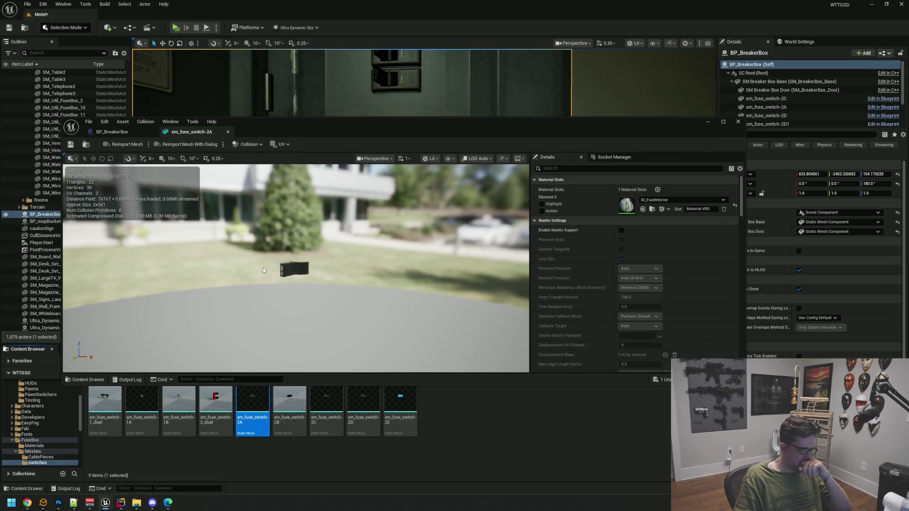
pyautogui.moveTo(301, 283)
pyautogui.mouseDown()
pyautogui.moveTo(360, 283)
pyautogui.moveTo(329, 289)
pyautogui.mouseUp()
pyautogui.click(228, 132)
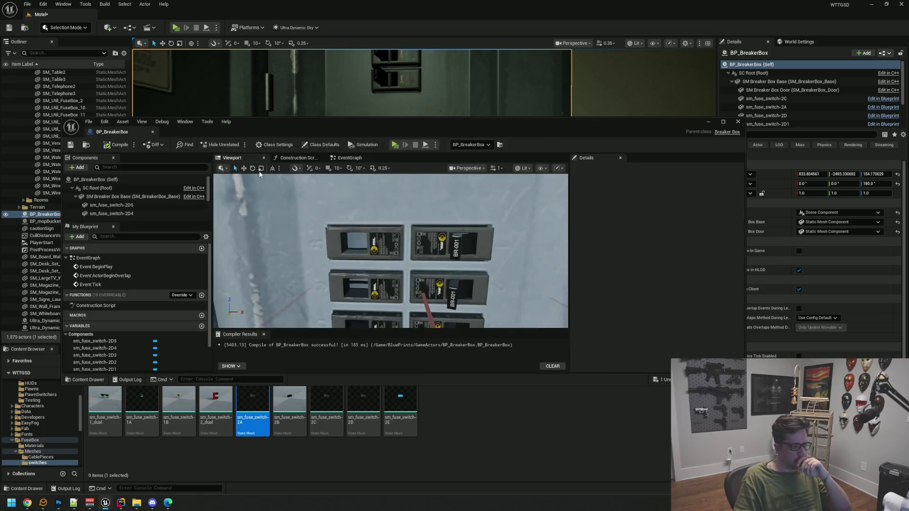
pyautogui.scroll(-5, 388, 251)
pyautogui.moveTo(389, 251)
pyautogui.mouseDown()
pyautogui.moveTo(365, 248)
pyautogui.moveTo(389, 246)
pyautogui.mouseUp()
pyautogui.scroll(5, 390, 247)
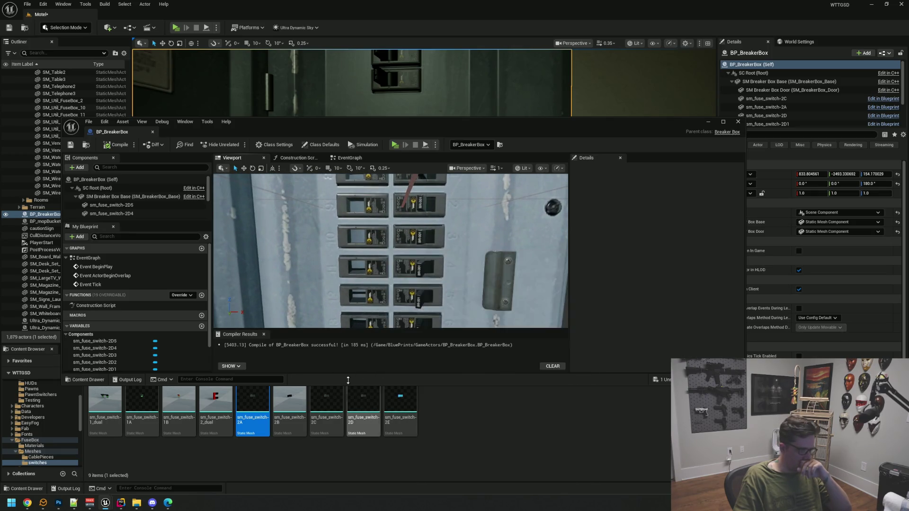
pyautogui.moveTo(235, 261)
pyautogui.mouseDown()
pyautogui.moveTo(162, 205)
pyautogui.moveTo(363, 238)
pyautogui.moveTo(358, 222)
pyautogui.mouseUp()
# Add sm_fuse_switch-2_dual to the components, attach it under SM Breaker Box Base, and maximize the editor.
pyautogui.click(371, 231)
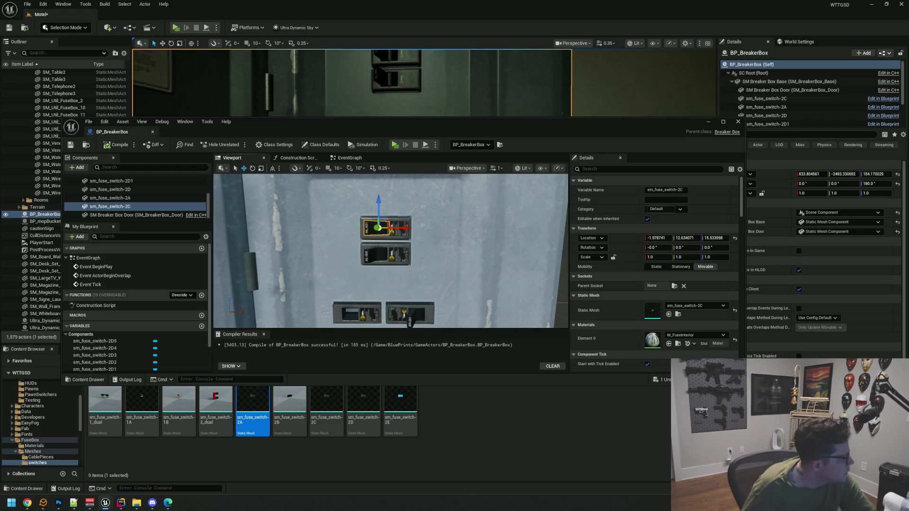
pyautogui.moveTo(212, 398)
pyautogui.mouseDown()
pyautogui.moveTo(386, 296)
pyautogui.moveTo(406, 308)
pyautogui.mouseUp()
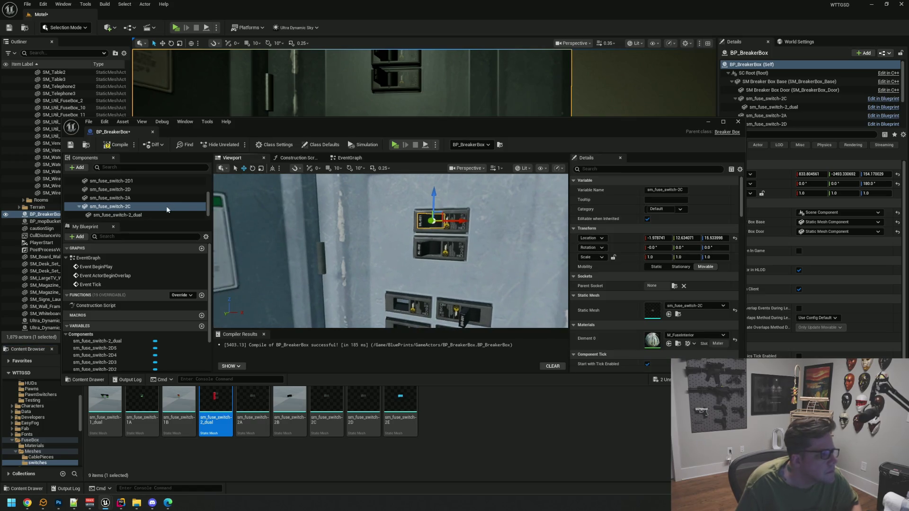
pyautogui.moveTo(121, 215)
pyautogui.mouseDown()
pyautogui.moveTo(142, 208)
pyautogui.moveTo(152, 187)
pyautogui.moveTo(154, 195)
pyautogui.mouseUp()
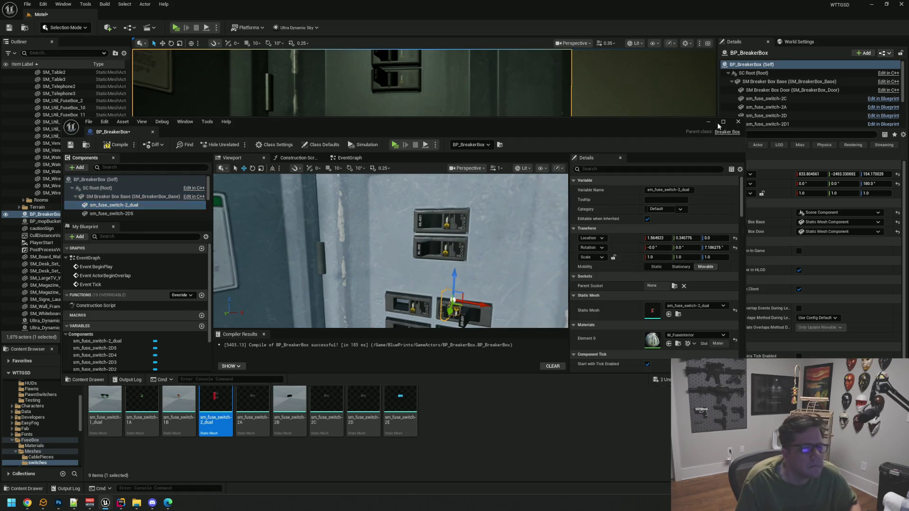
pyautogui.click(723, 122)
pyautogui.moveTo(572, 242); pyautogui.dragTo(583, 266)
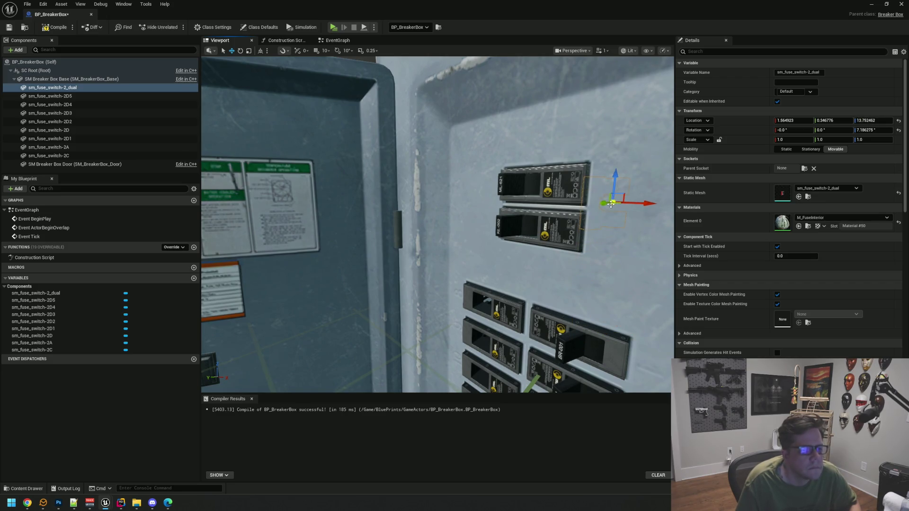
# Line up sm_fuse_switch-2_dual over the top breakers at -2.17, 12.93, 13.96.
pyautogui.moveTo(605, 203); pyautogui.dragTo(540, 210)
pyautogui.press('f')
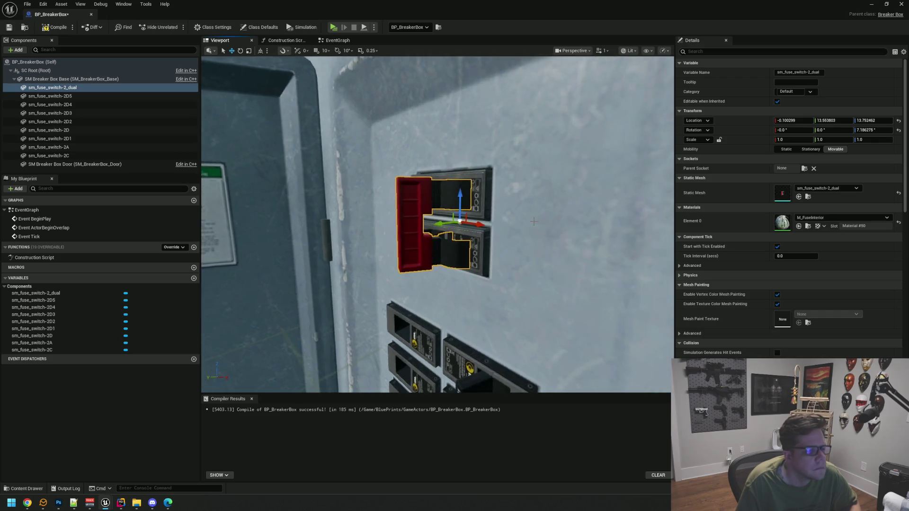
pyautogui.moveTo(438, 223)
pyautogui.mouseDown()
pyautogui.moveTo(353, 217)
pyautogui.moveTo(343, 199)
pyautogui.mouseUp()
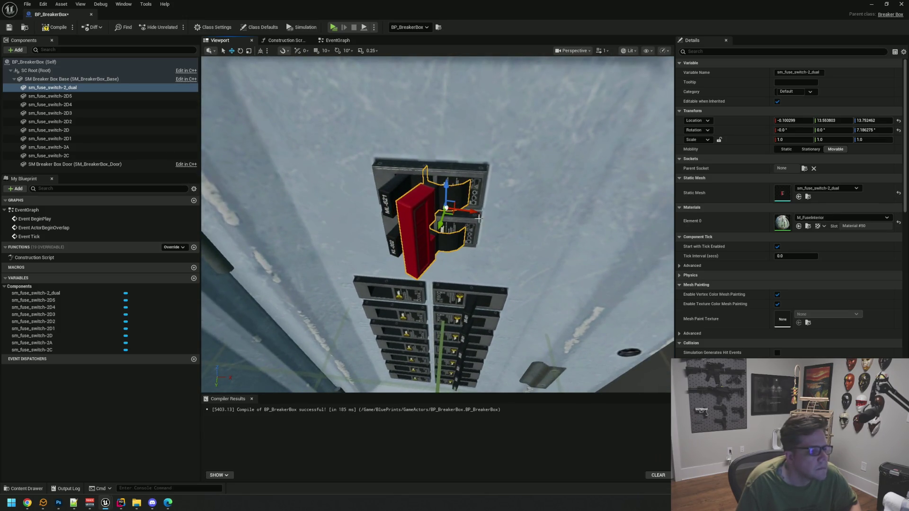
pyautogui.moveTo(438, 212); pyautogui.dragTo(358, 185)
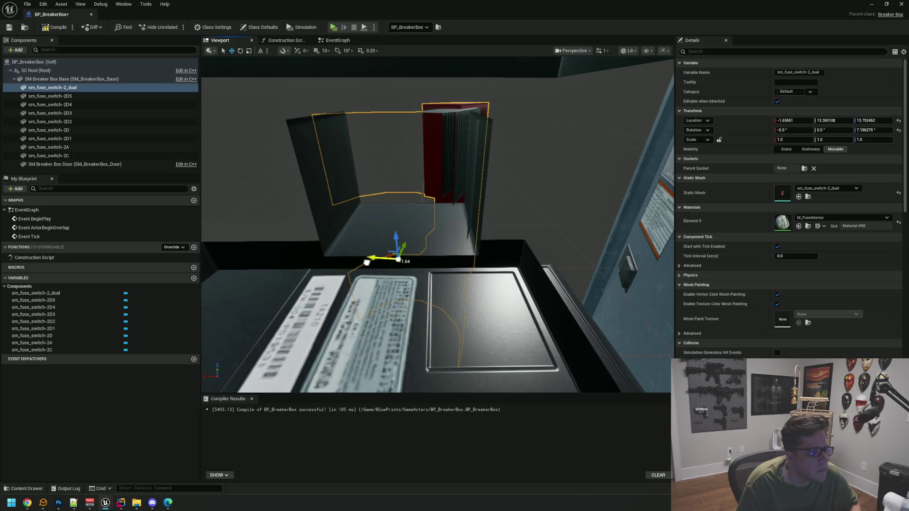
pyautogui.moveTo(357, 185); pyautogui.dragTo(322, 175)
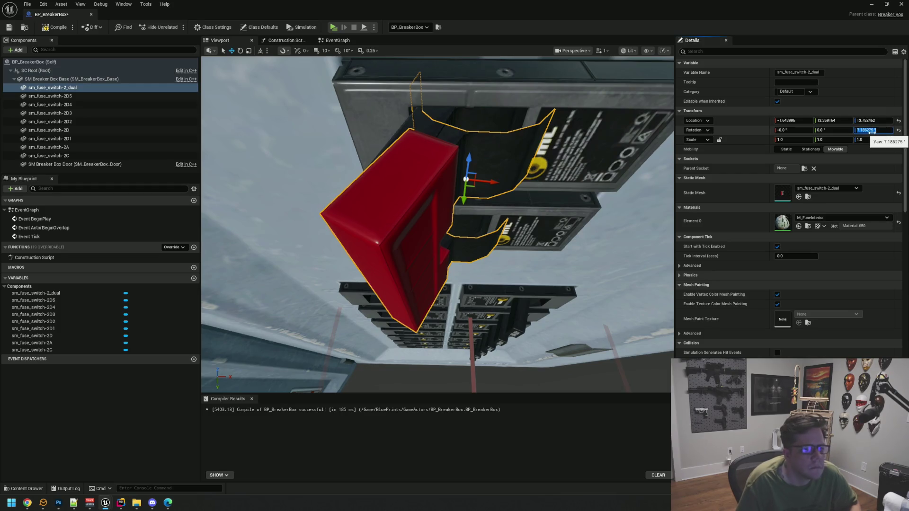
pyautogui.moveTo(525, 205); pyautogui.dragTo(525, 205)
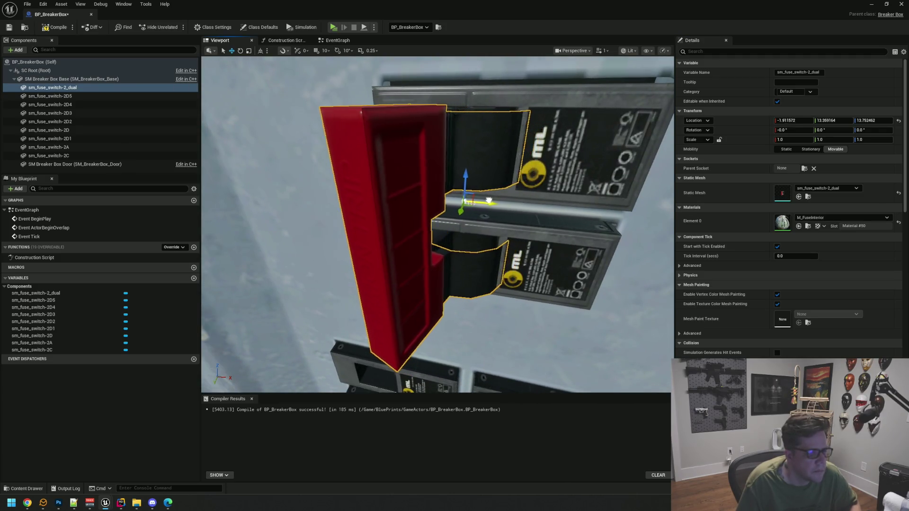
pyautogui.moveTo(549, 203); pyautogui.dragTo(545, 212)
pyautogui.moveTo(476, 236)
pyautogui.mouseDown()
pyautogui.moveTo(491, 252)
pyautogui.moveTo(479, 241)
pyautogui.moveTo(456, 283)
pyautogui.mouseUp()
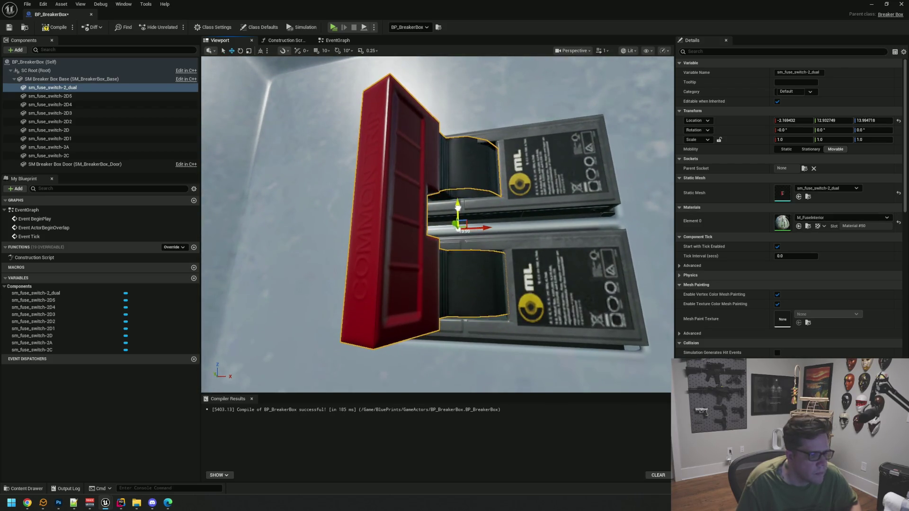
pyautogui.moveTo(459, 218)
pyautogui.mouseDown()
pyautogui.moveTo(459, 206)
pyautogui.moveTo(476, 222)
pyautogui.moveTo(458, 218)
pyautogui.moveTo(466, 219)
pyautogui.mouseUp()
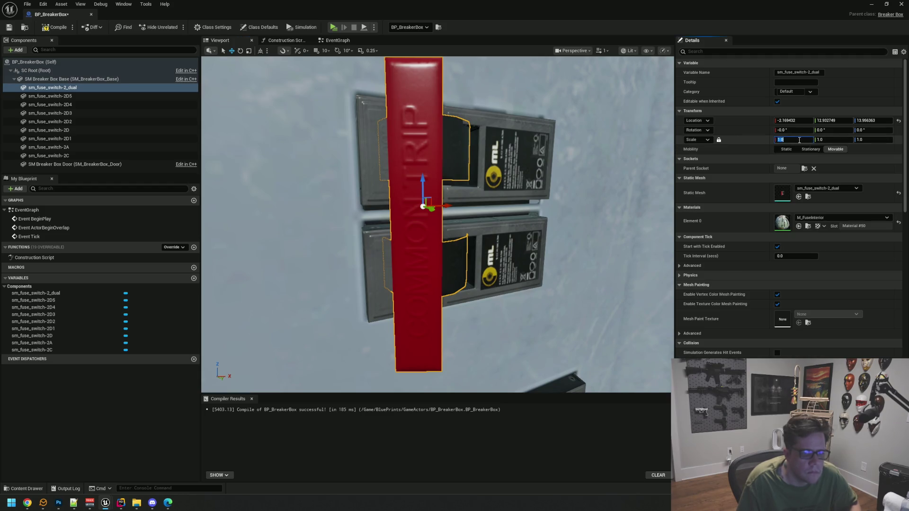
pyautogui.write('0.9')
pyautogui.press('Return')
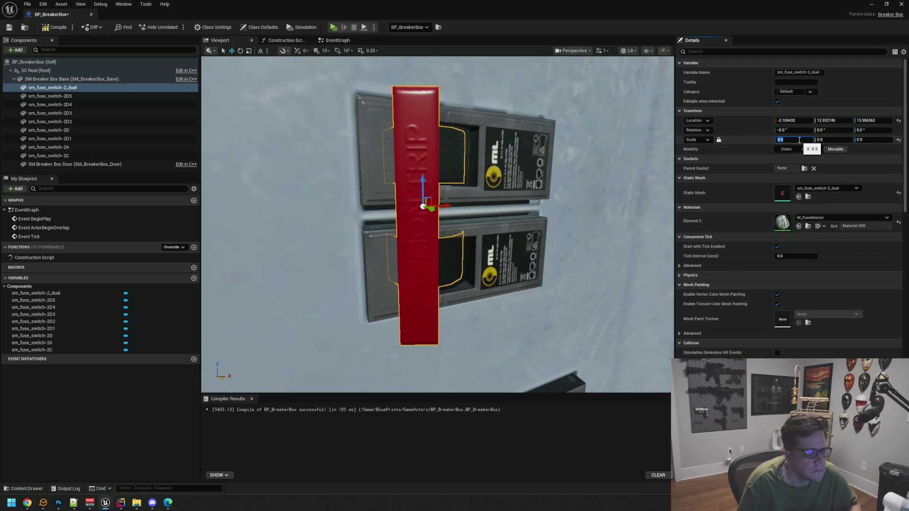
pyautogui.write('1.9')
pyautogui.press('Return')
pyautogui.click(789, 141)
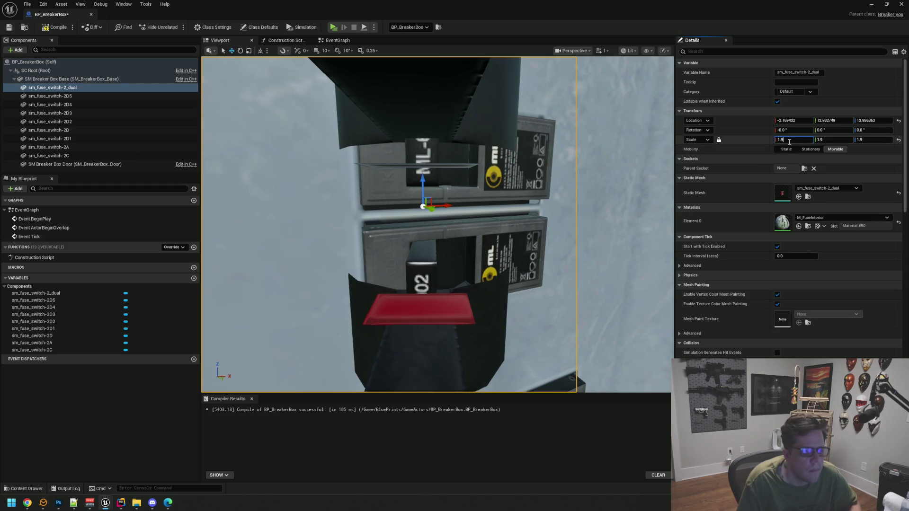
pyautogui.write('5')
pyautogui.press('Return')
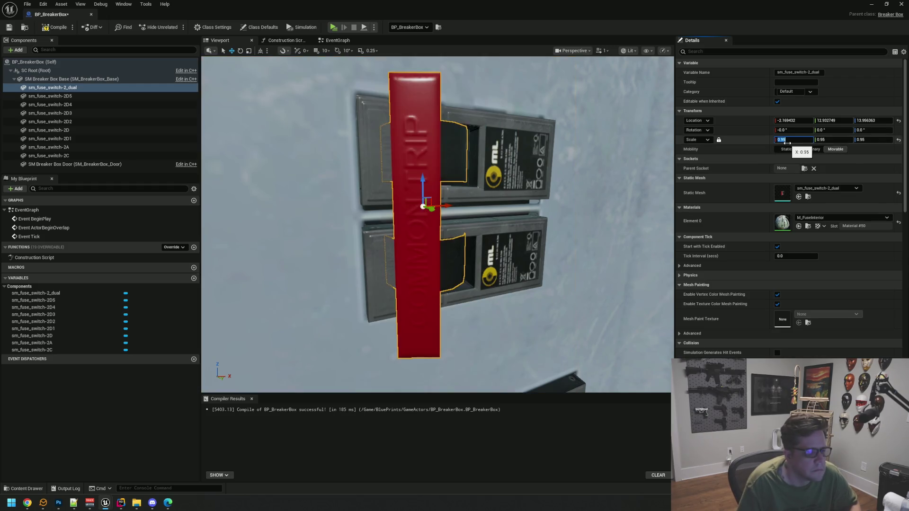
pyautogui.moveTo(488, 192)
pyautogui.mouseDown()
pyautogui.moveTo(549, 194)
pyautogui.moveTo(454, 190)
pyautogui.mouseUp()
pyautogui.moveTo(508, 220)
pyautogui.mouseDown()
pyautogui.moveTo(496, 232)
pyautogui.moveTo(484, 223)
pyautogui.moveTo(476, 250)
pyautogui.moveTo(515, 248)
pyautogui.mouseUp()
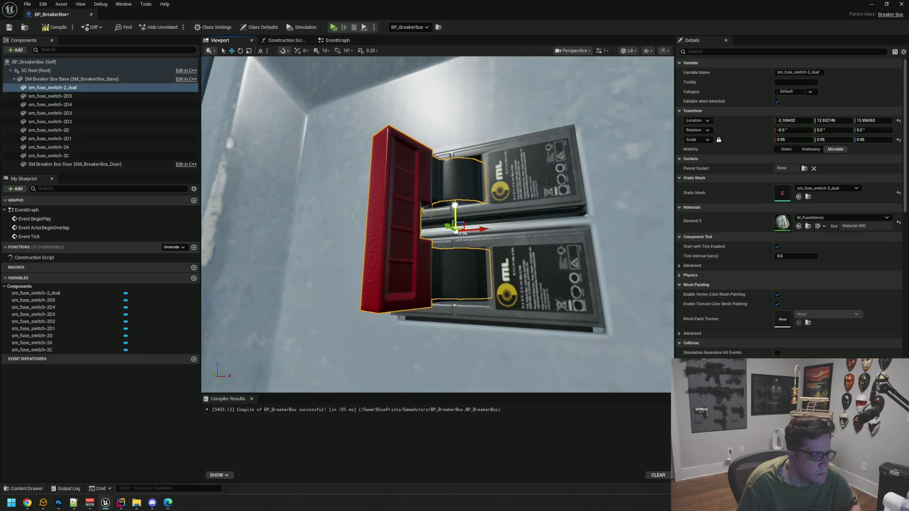
pyautogui.click(556, 225)
pyautogui.moveTo(556, 226)
pyautogui.mouseDown()
pyautogui.moveTo(464, 223)
pyautogui.moveTo(401, 196)
pyautogui.mouseUp()
pyautogui.click(390, 190)
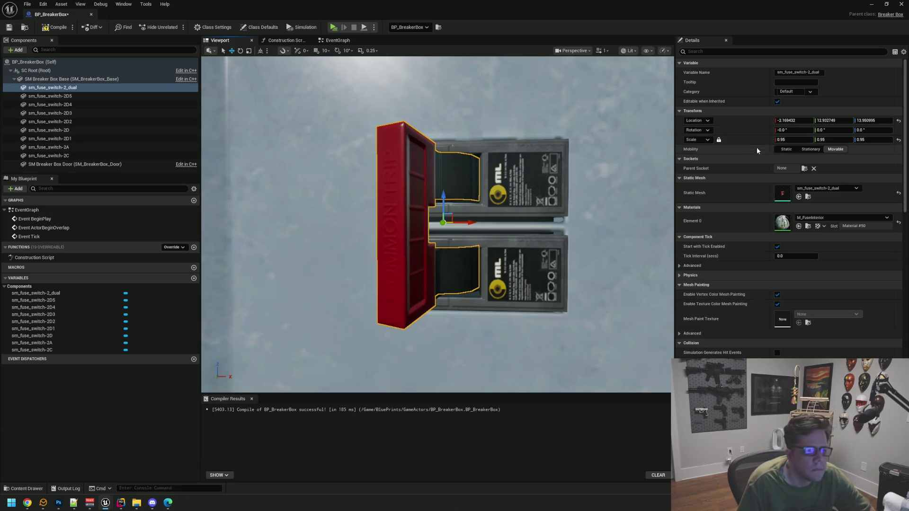
pyautogui.click(792, 120)
pyautogui.moveTo(514, 201); pyautogui.dragTo(331, 207)
# Delete the single switches from the upper fuse and the lower KL-002 fuse.
pyautogui.click(450, 175)
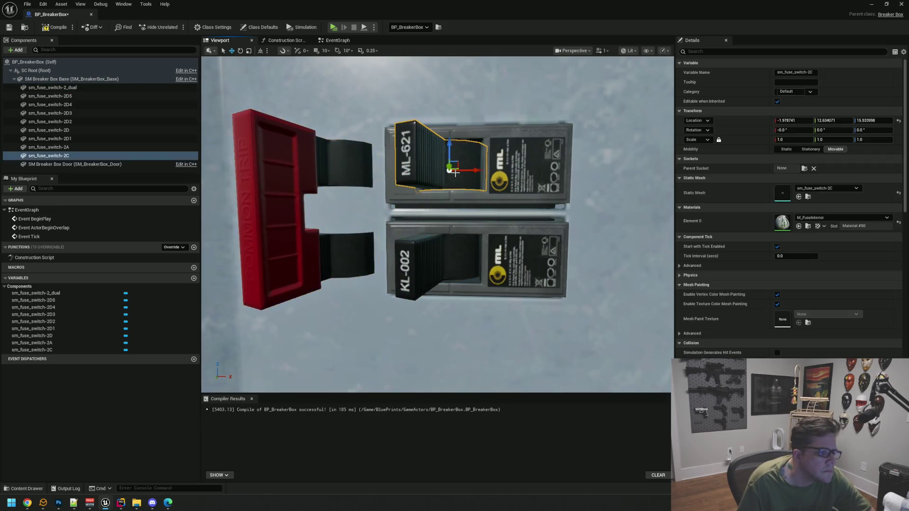
pyautogui.press('Delete')
pyautogui.click(449, 248)
pyautogui.press('Delete')
pyautogui.click(333, 169)
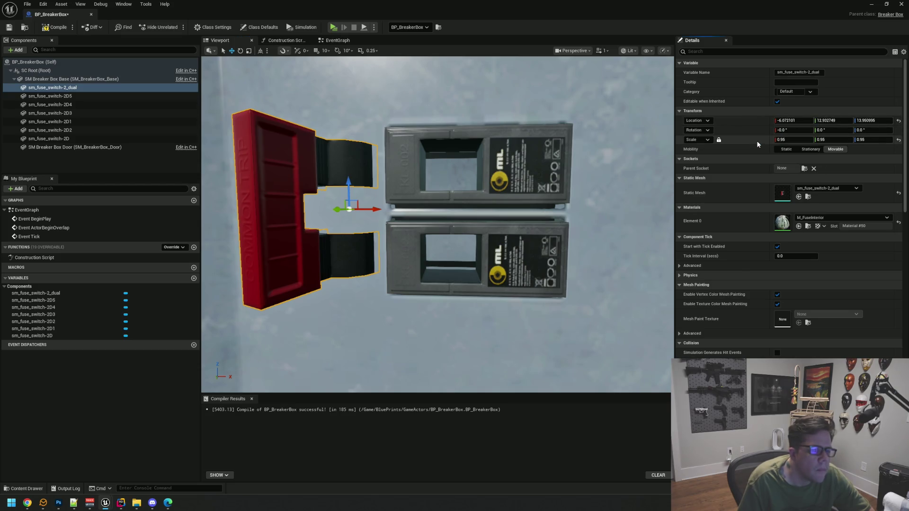
pyautogui.moveTo(347, 176); pyautogui.dragTo(469, 184)
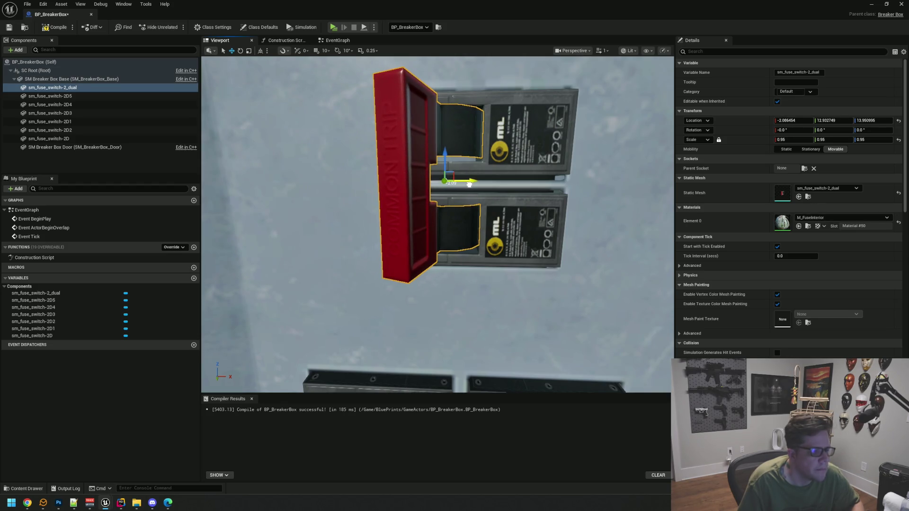
pyautogui.click(147, 170)
pyautogui.scroll(-5, 436, 223)
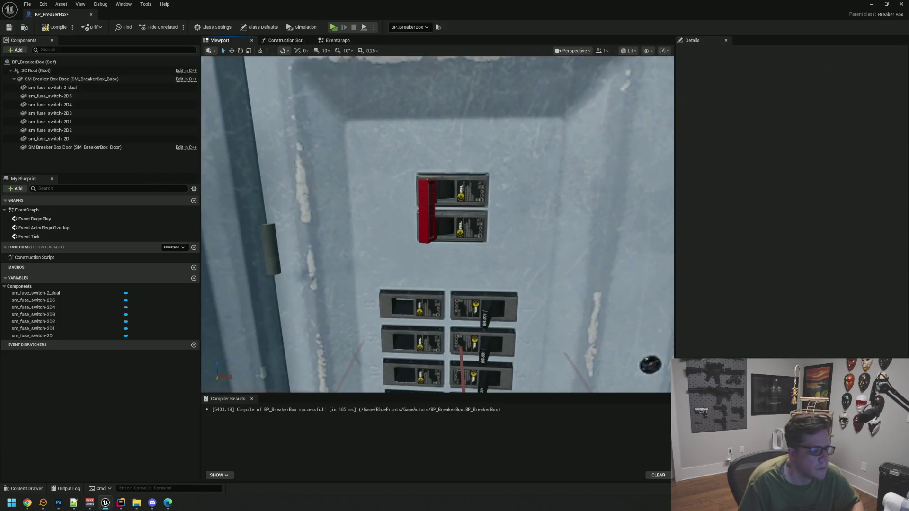
pyautogui.moveTo(435, 223); pyautogui.dragTo(436, 242)
# Scale the red dual switch uniformly to 0.965.
pyautogui.click(494, 165)
pyautogui.write('0.98')
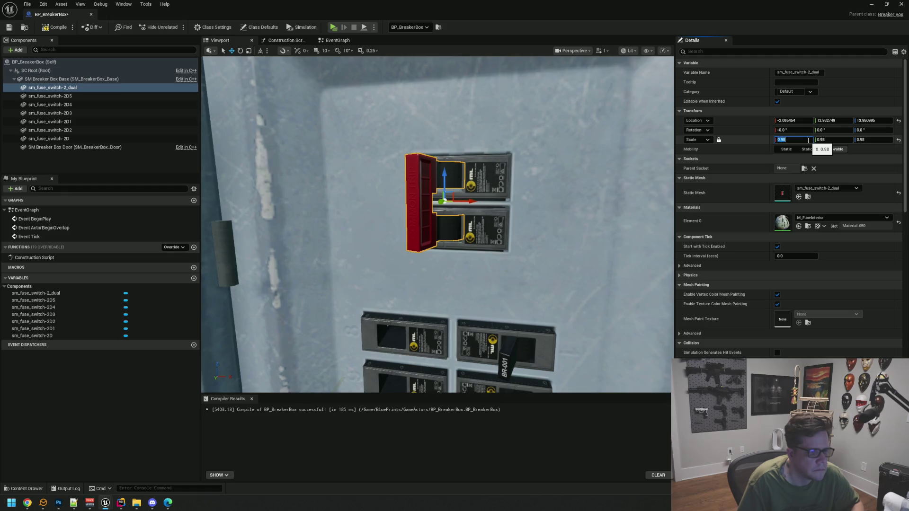
pyautogui.press('Return')
pyautogui.scroll(-3, 492, 177)
pyautogui.scroll(5, 492, 177)
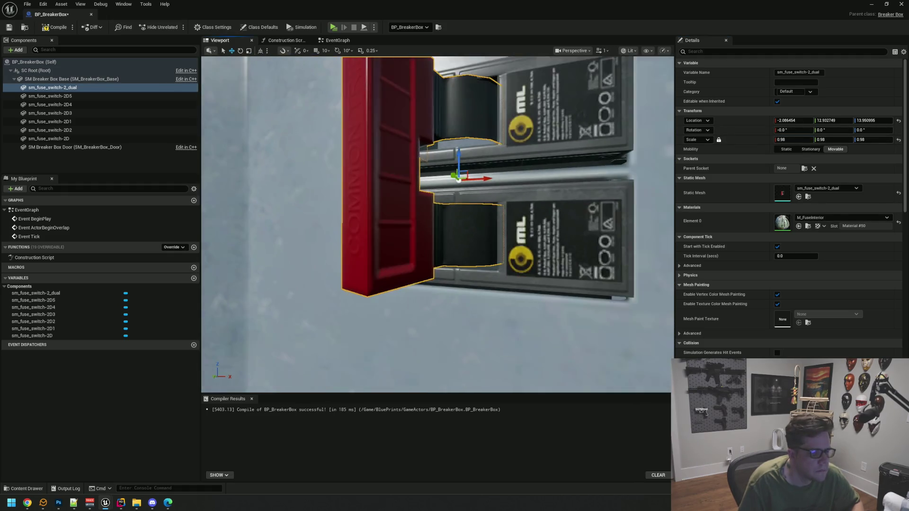
pyautogui.scroll(-4, 492, 177)
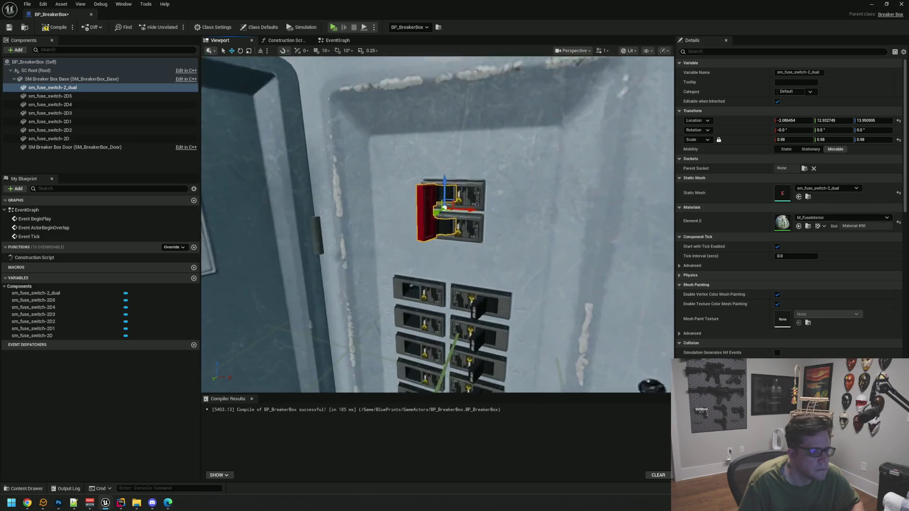
pyautogui.scroll(4, 492, 177)
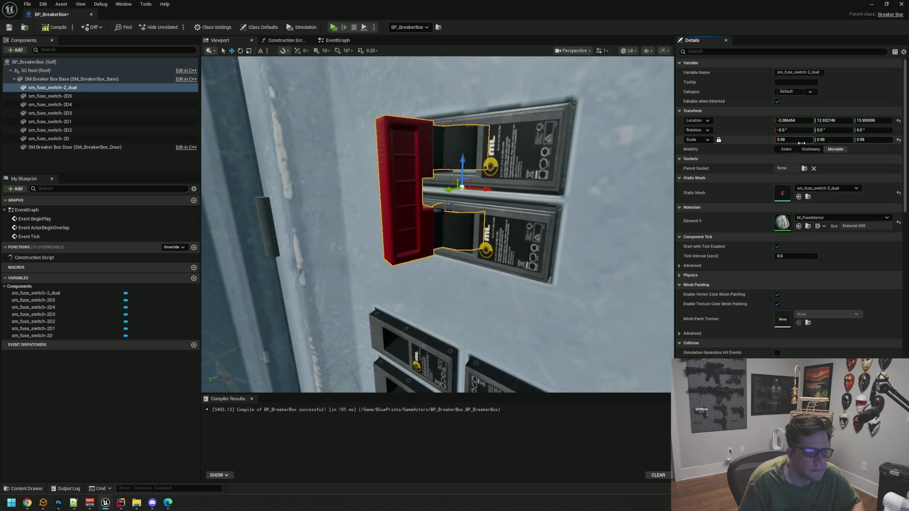
pyautogui.write('0.968')
pyautogui.press('Return')
pyautogui.scroll(-2, 521, 151)
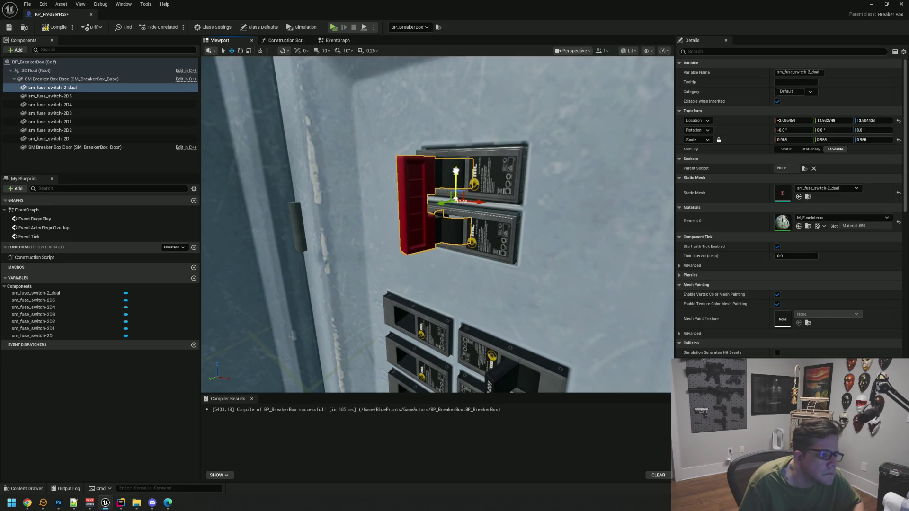
pyautogui.moveTo(436, 227)
pyautogui.mouseDown()
pyautogui.moveTo(487, 218)
pyautogui.moveTo(473, 204)
pyautogui.moveTo(393, 188)
pyautogui.mouseUp()
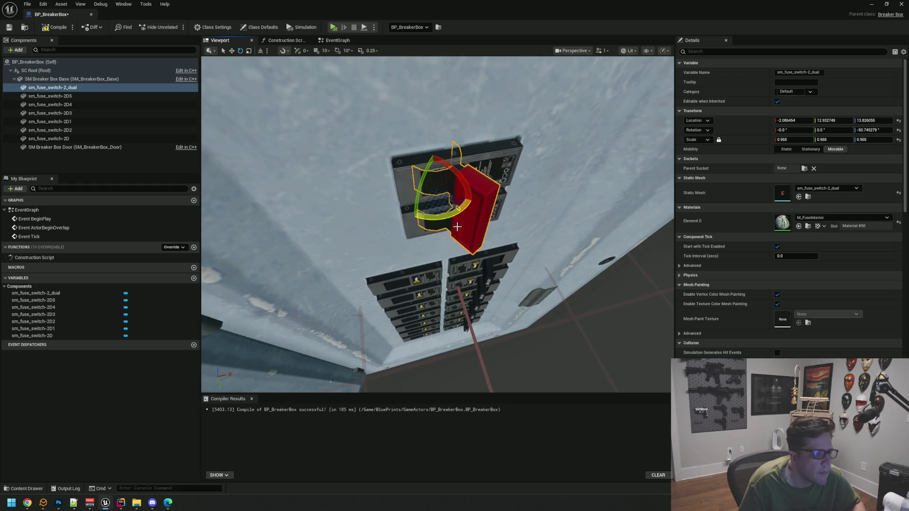
# Reselect the dual switch to review its fit, then shrink the Blueprint editor window.
pyautogui.click(134, 167)
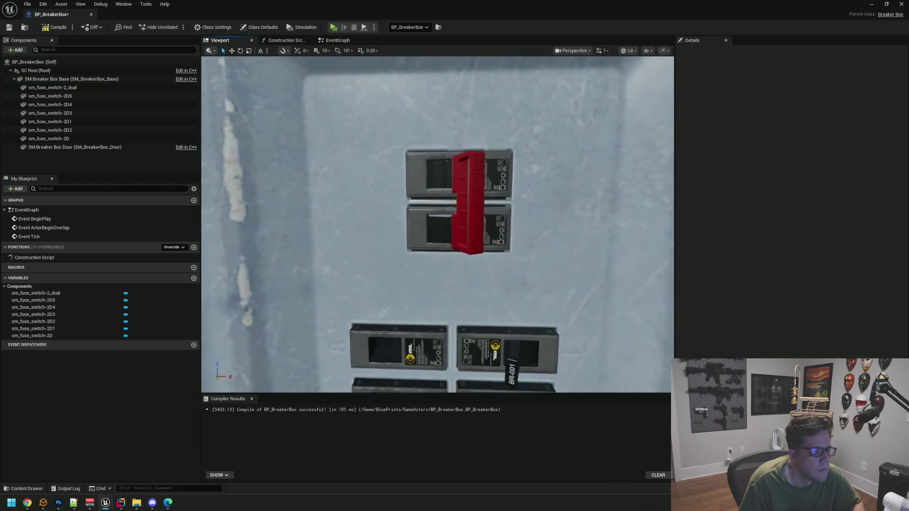
pyautogui.scroll(-5, 398, 230)
pyautogui.scroll(5, 474, 279)
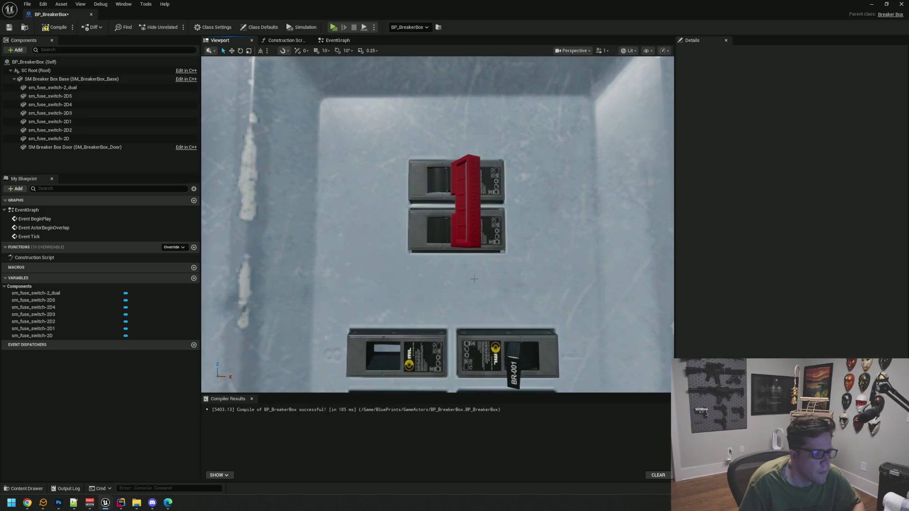
pyautogui.click(466, 234)
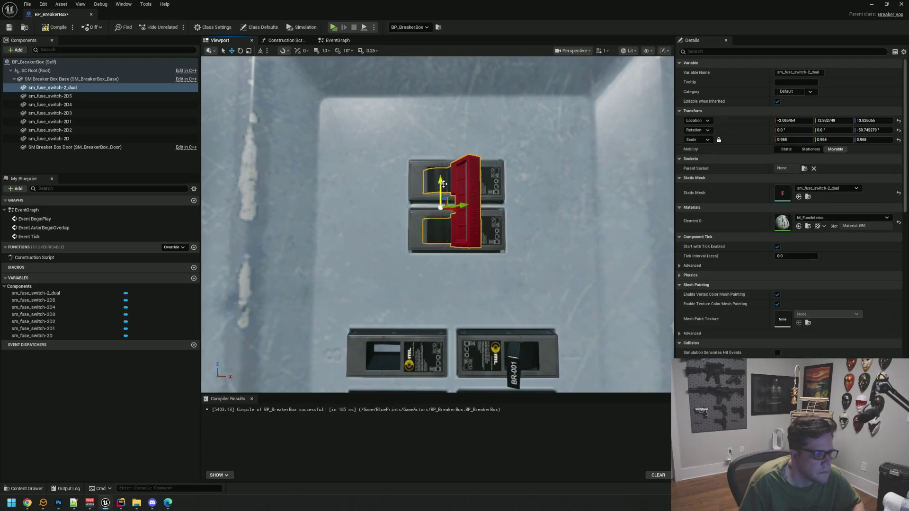
pyautogui.click(155, 173)
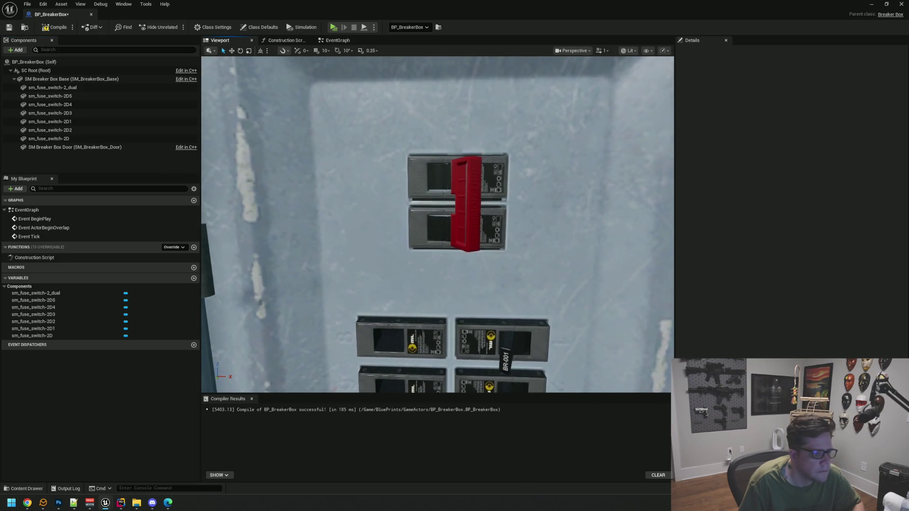
pyautogui.scroll(1, 313, 75)
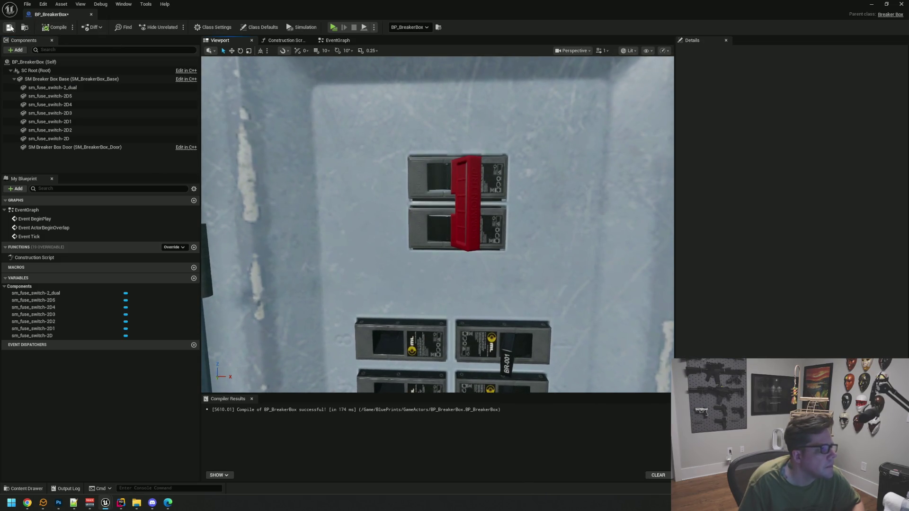
pyautogui.click(888, 3)
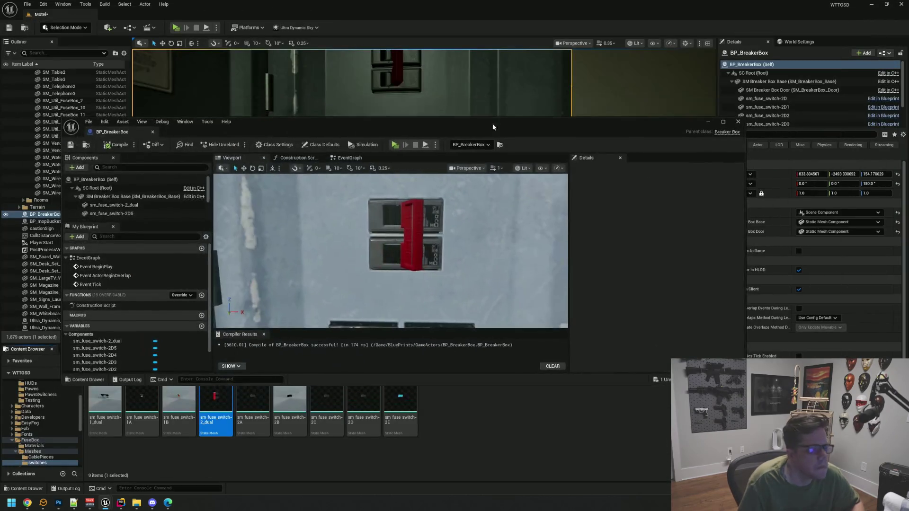
# Reset the red dual switch's Rotation Z to 0.
pyautogui.moveTo(477, 134); pyautogui.dragTo(477, 232)
pyautogui.moveTo(446, 174)
pyautogui.mouseDown()
pyautogui.moveTo(445, 138)
pyautogui.moveTo(434, 128)
pyautogui.moveTo(426, 135)
pyautogui.mouseUp()
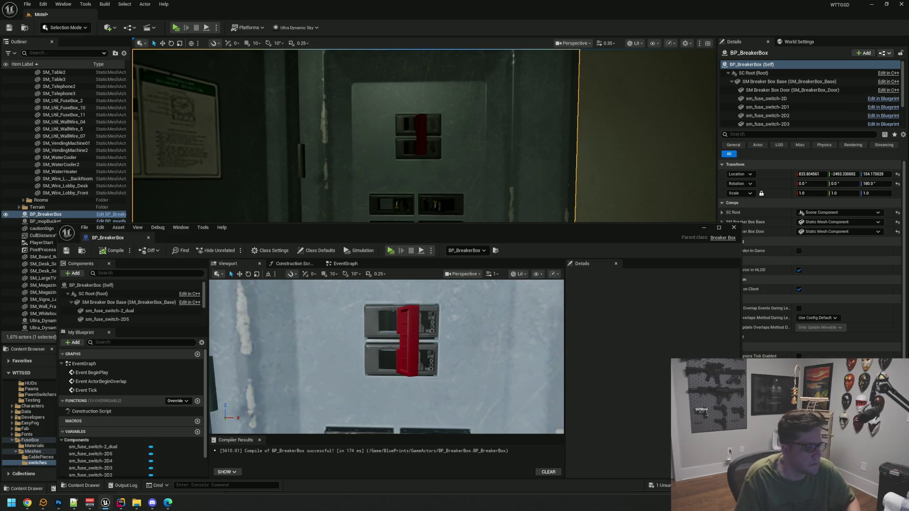
pyautogui.click(410, 340)
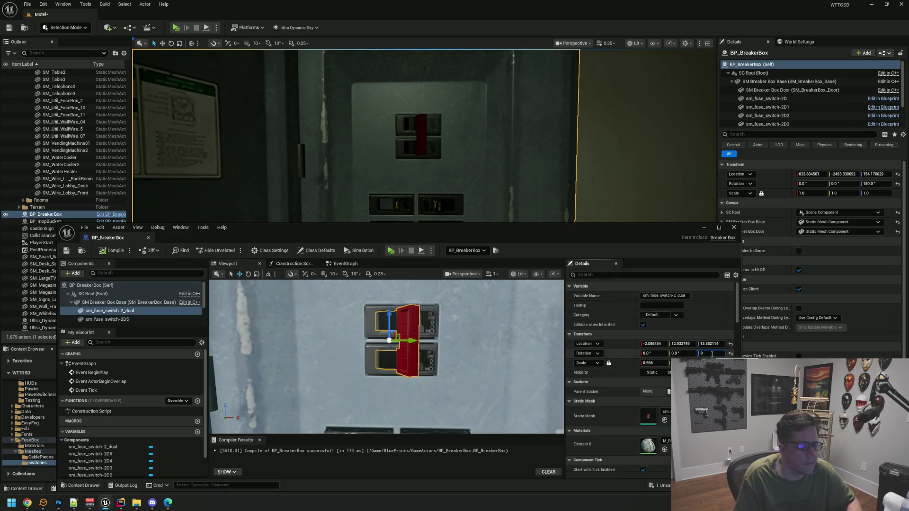
pyautogui.press('Return')
pyautogui.scroll(-1, 387, 357)
pyautogui.scroll(3, 402, 170)
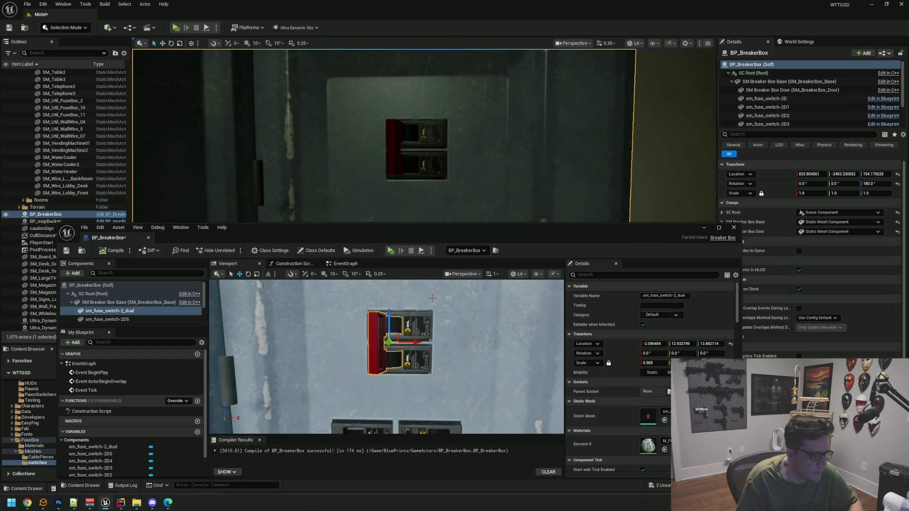
pyautogui.scroll(-3, 402, 170)
pyautogui.scroll(2, 432, 347)
pyautogui.scroll(-2, 432, 346)
# Slide the dual switch along Y to 12.66, then compile and save BP_BreakerBox.
pyautogui.moveTo(426, 350); pyautogui.dragTo(453, 326)
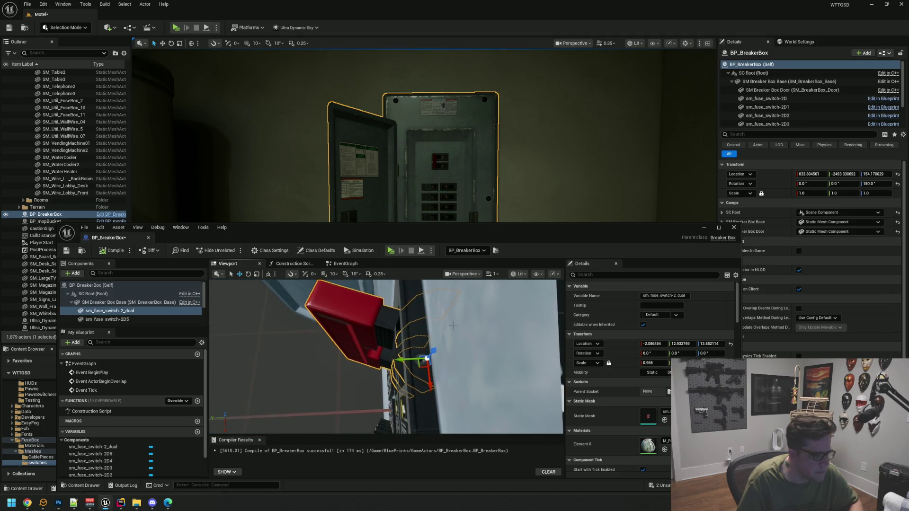
pyautogui.moveTo(404, 360)
pyautogui.mouseDown()
pyautogui.moveTo(411, 360)
pyautogui.moveTo(393, 355)
pyautogui.moveTo(429, 352)
pyautogui.mouseUp()
pyautogui.click(65, 251)
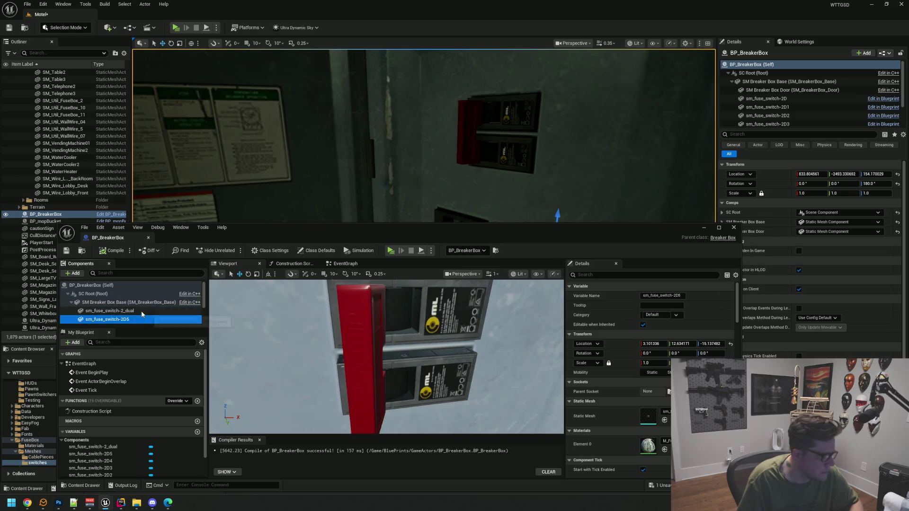
# Rotate the red dual switch to about −44° yaw and frame it close-up.
pyautogui.moveTo(481, 312); pyautogui.dragTo(455, 322)
pyautogui.press('e')
pyautogui.moveTo(372, 349); pyautogui.dragTo(434, 351)
pyautogui.moveTo(430, 161); pyautogui.dragTo(430, 153)
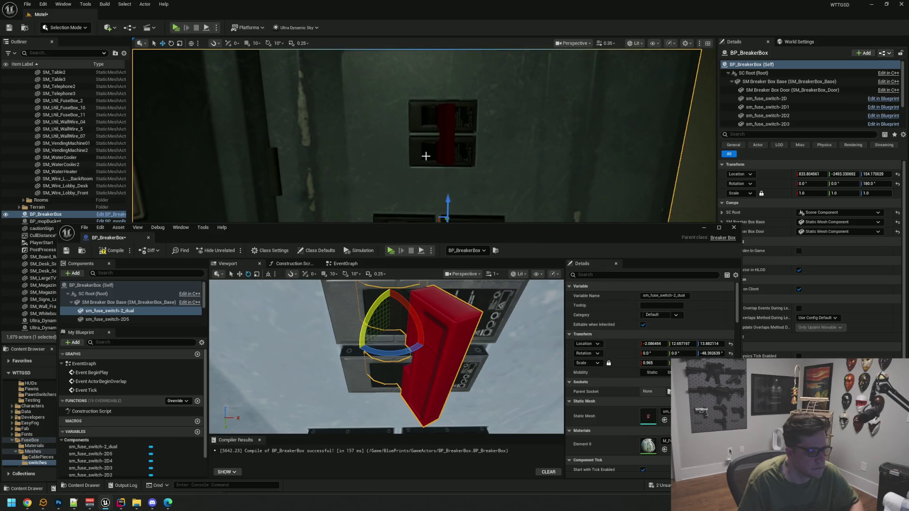
pyautogui.moveTo(464, 341)
pyautogui.mouseDown()
pyautogui.moveTo(480, 358)
pyautogui.moveTo(469, 363)
pyautogui.mouseUp()
pyautogui.scroll(-3, 480, 358)
pyautogui.press('f')
pyautogui.scroll(-5, 480, 357)
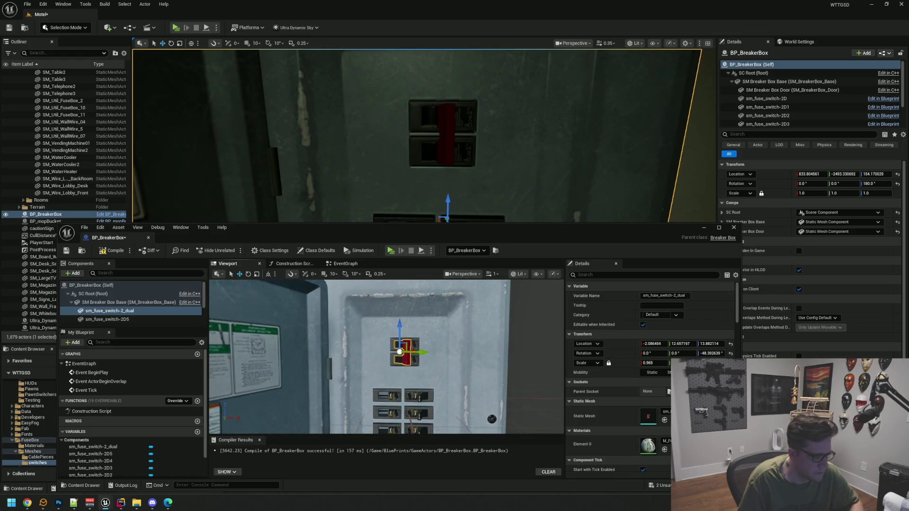
pyautogui.press('f')
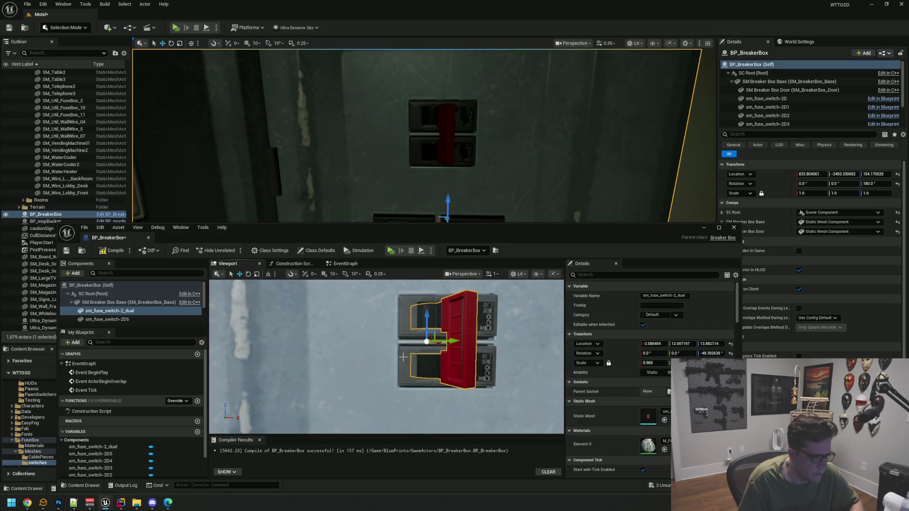
pyautogui.moveTo(394, 325)
pyautogui.mouseDown()
pyautogui.moveTo(414, 325)
pyautogui.moveTo(280, 327)
pyautogui.moveTo(376, 316)
pyautogui.mouseUp()
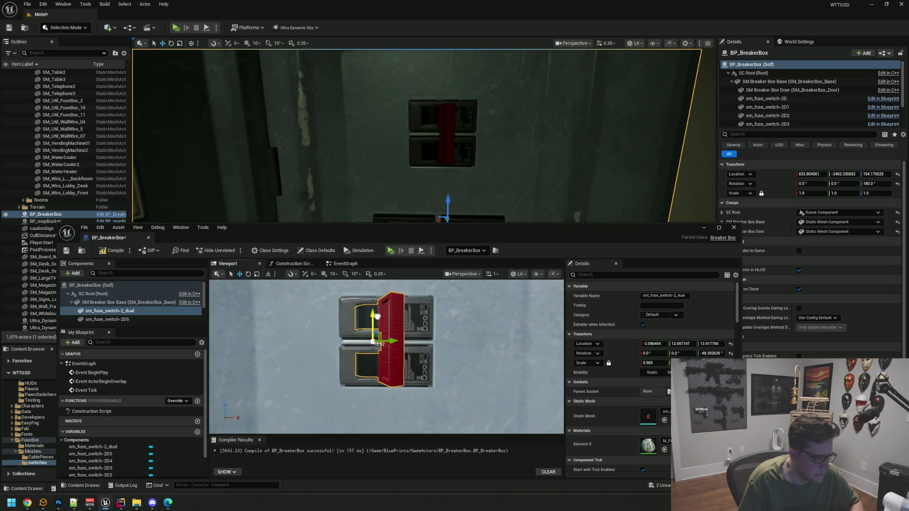
pyautogui.moveTo(386, 319); pyautogui.dragTo(449, 334)
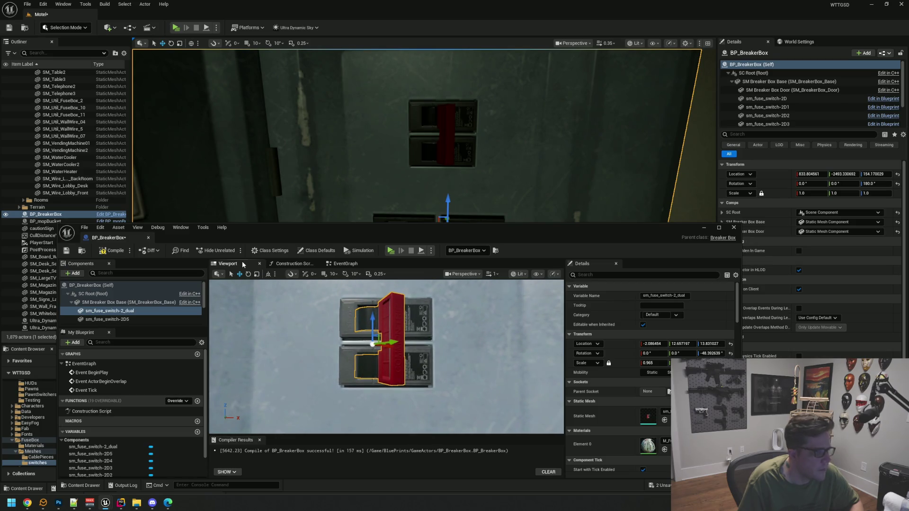
# Recompile, reset the switch's Z rotation to 0, and show sm_fuse_switch-2D5's transform.
pyautogui.click(108, 256)
pyautogui.scroll(-5, 459, 196)
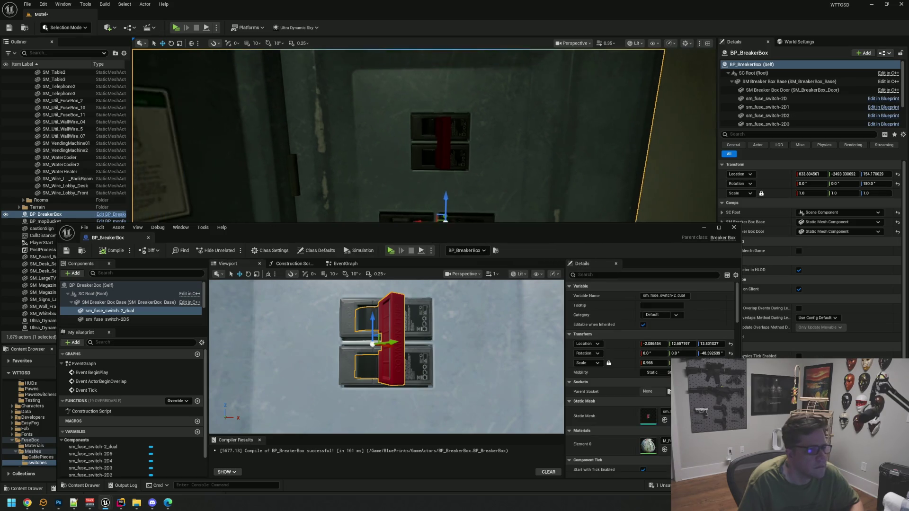
pyautogui.moveTo(459, 195); pyautogui.dragTo(445, 177)
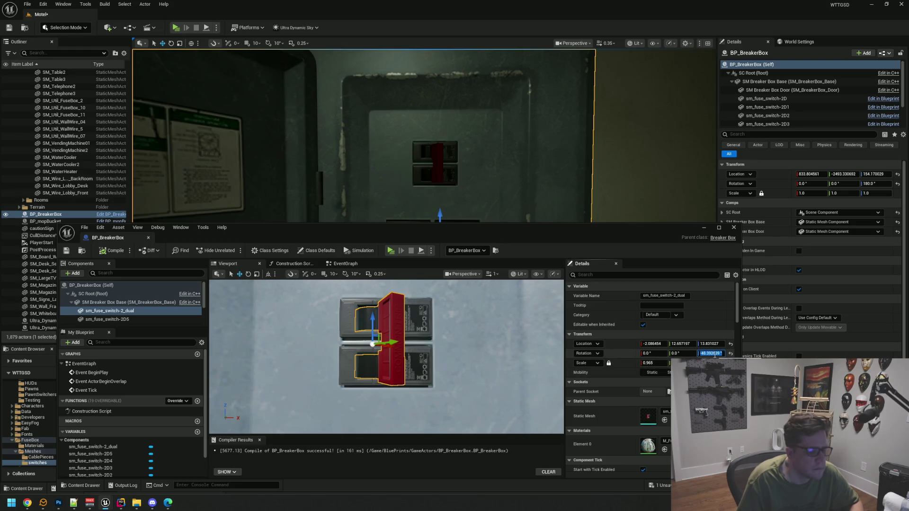
pyautogui.write('0')
pyautogui.press('Return')
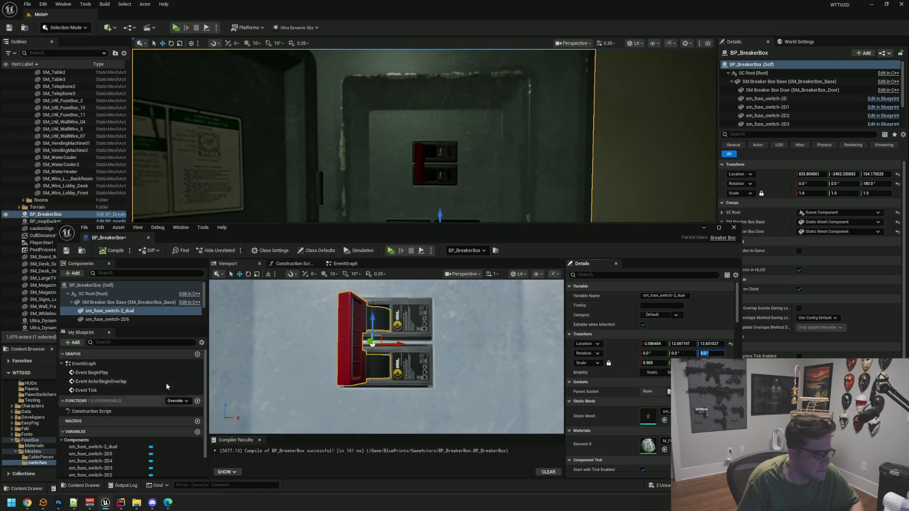
pyautogui.click(137, 320)
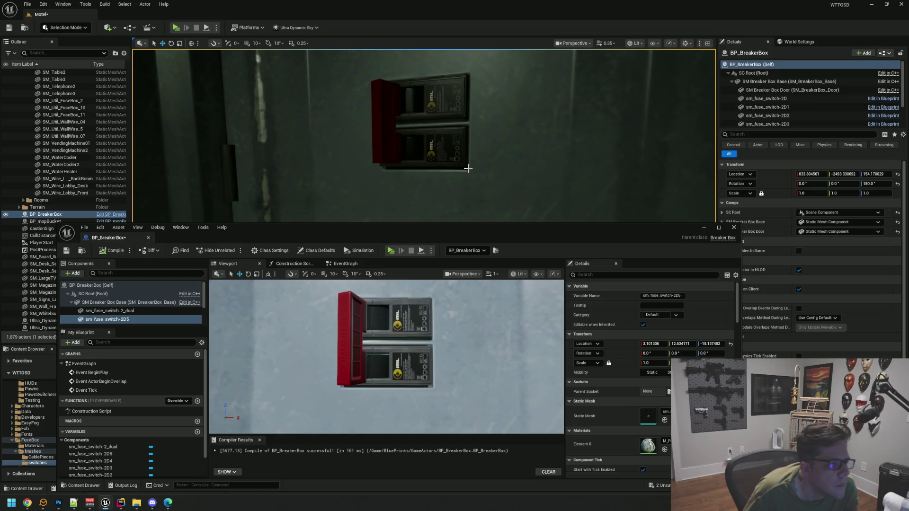
pyautogui.scroll(-5, 468, 168)
pyautogui.scroll(4, 425, 136)
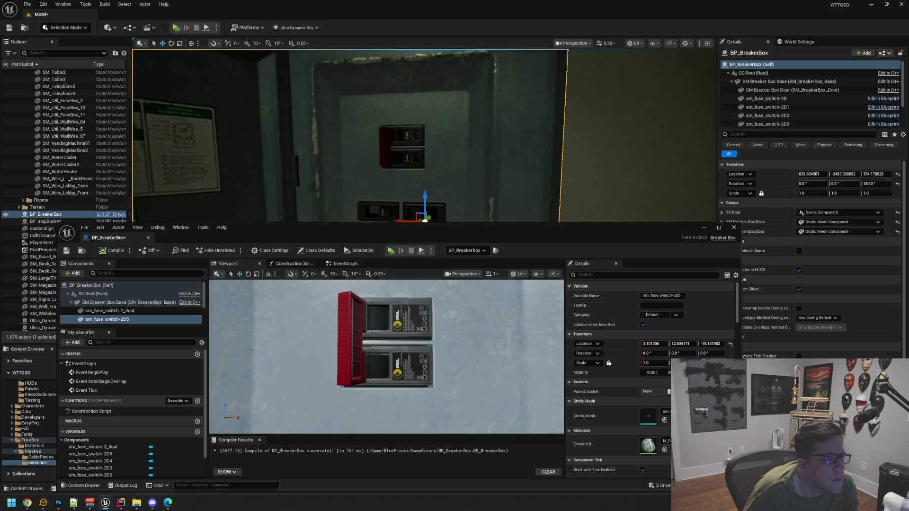
pyautogui.scroll(4, 426, 143)
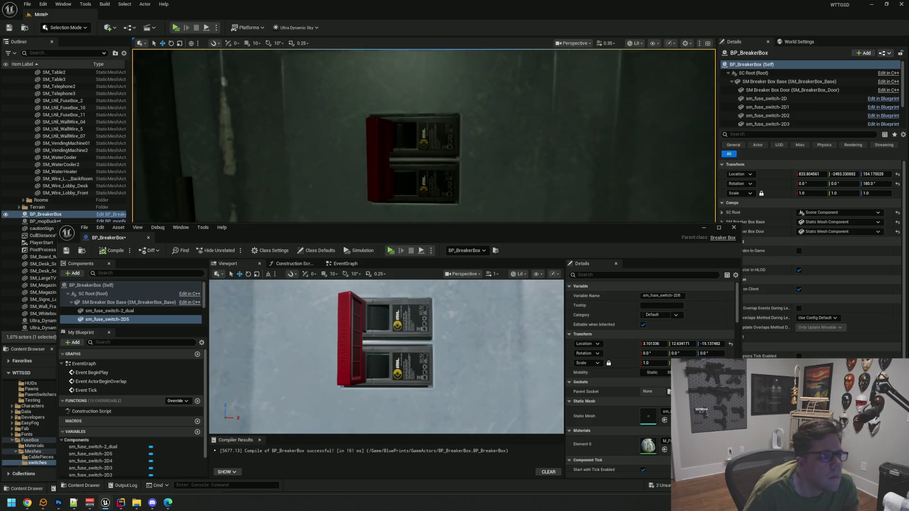
pyautogui.scroll(-4, 426, 151)
pyautogui.scroll(5, 427, 152)
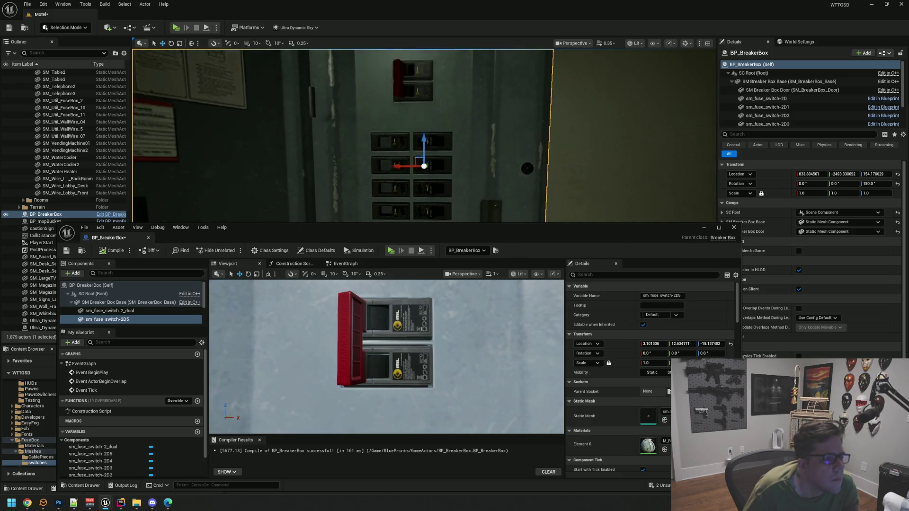
pyautogui.scroll(1, 426, 152)
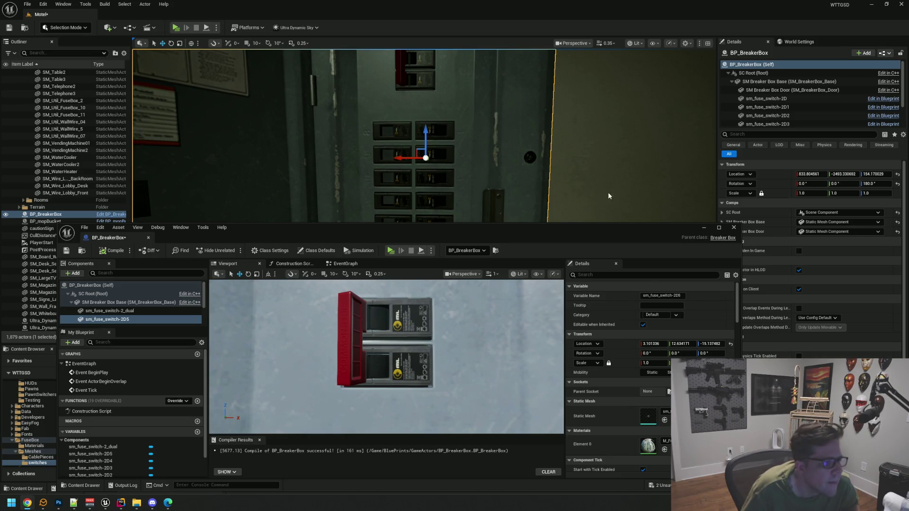
pyautogui.moveTo(521, 171)
pyautogui.mouseDown()
pyautogui.moveTo(521, 217)
pyautogui.moveTo(483, 173)
pyautogui.moveTo(483, 220)
pyautogui.mouseUp()
pyautogui.moveTo(387, 356); pyautogui.dragTo(350, 350)
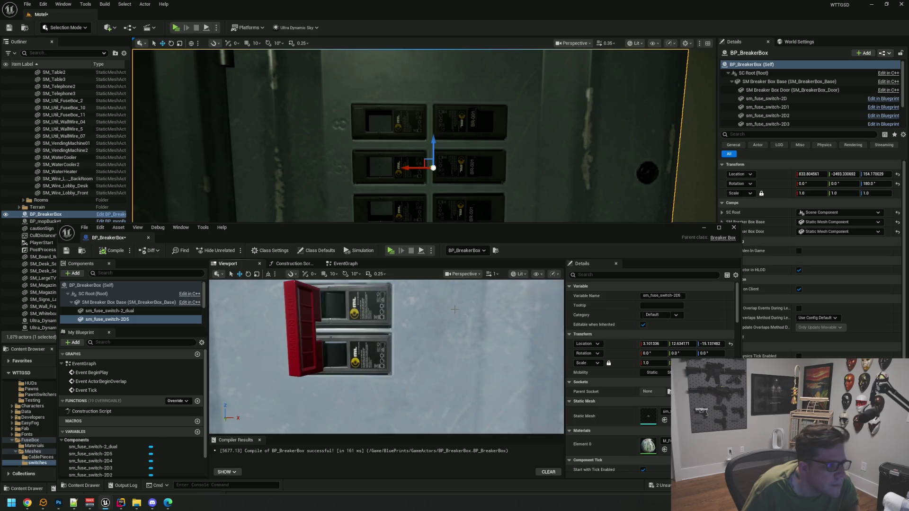
pyautogui.moveTo(440, 142)
pyautogui.mouseDown()
pyautogui.moveTo(439, 204)
pyautogui.moveTo(427, 204)
pyautogui.mouseUp()
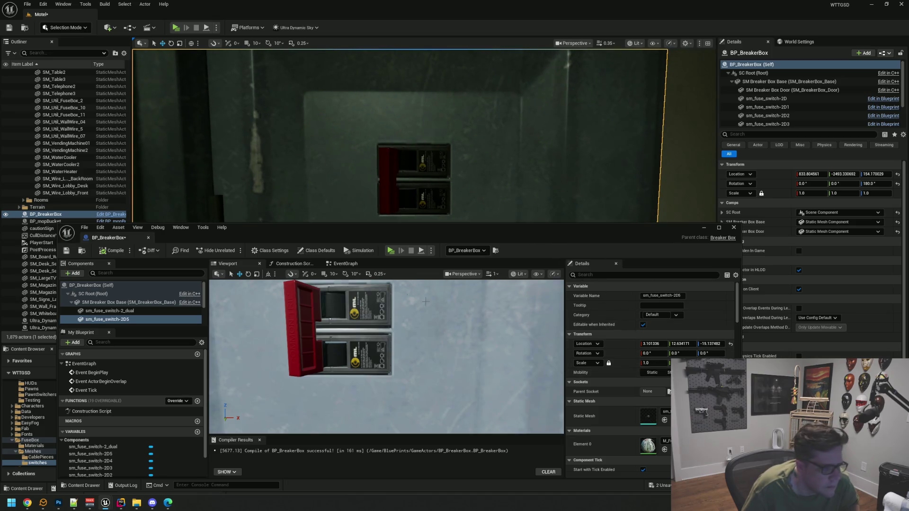
# Select the dual fuse switch and drag its X scale to 1.0.
pyautogui.click(344, 301)
pyautogui.click(664, 362)
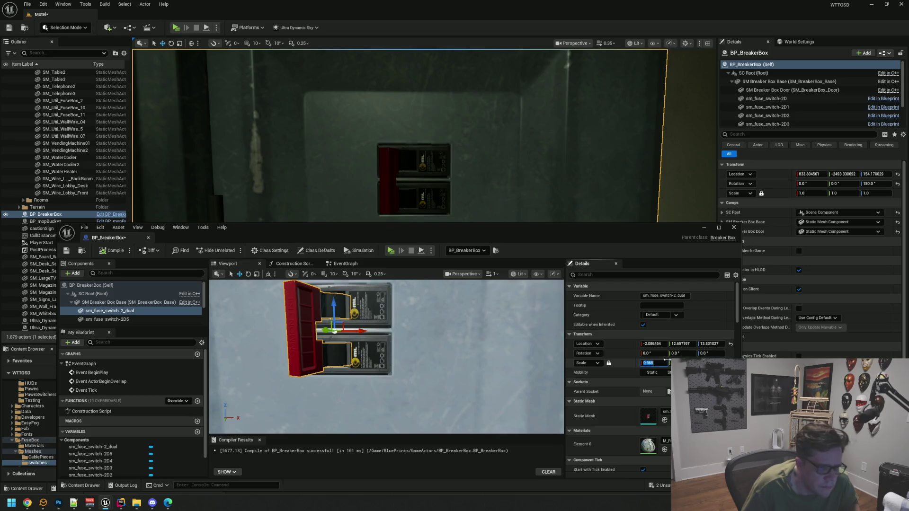
pyautogui.click(651, 363)
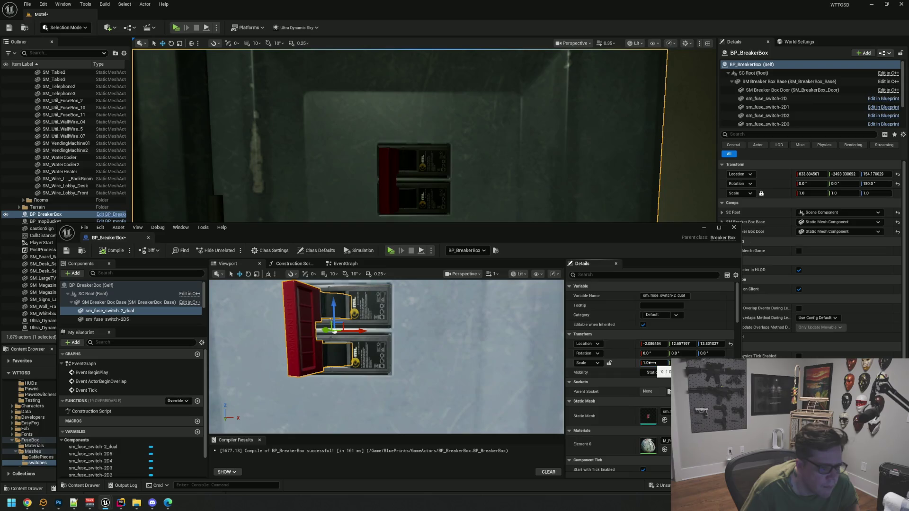
pyautogui.moveTo(651, 363); pyautogui.dragTo(651, 363)
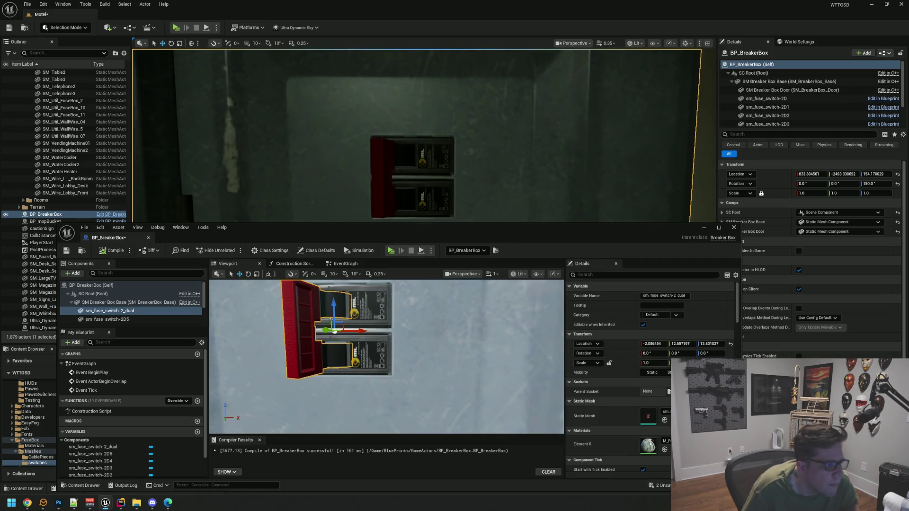
# Zoom and orbit the level and blueprint viewports close in on the dual fuse switch.
pyautogui.moveTo(403, 189); pyautogui.dragTo(393, 180)
pyautogui.moveTo(444, 195); pyautogui.dragTo(426, 171)
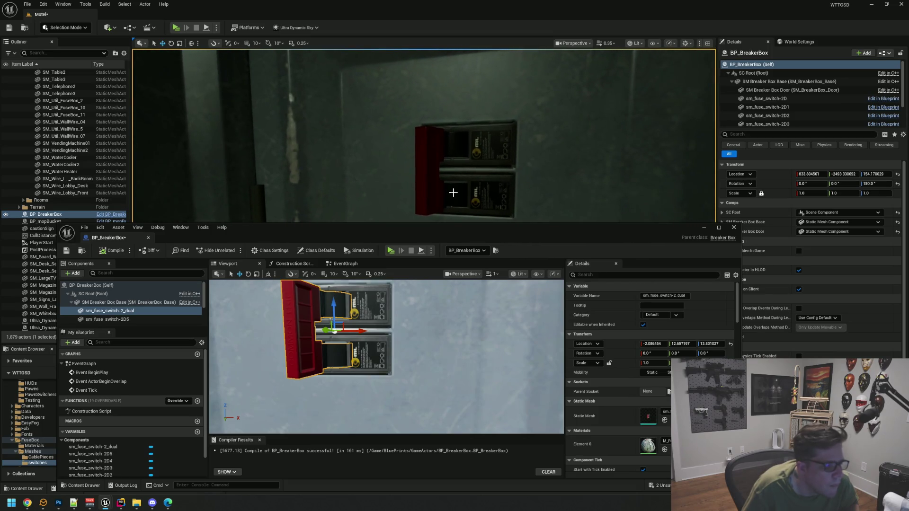
pyautogui.moveTo(374, 313)
pyautogui.mouseDown()
pyautogui.moveTo(386, 307)
pyautogui.moveTo(370, 326)
pyautogui.moveTo(368, 310)
pyautogui.mouseUp()
pyautogui.scroll(3, 368, 311)
pyautogui.scroll(2, 368, 310)
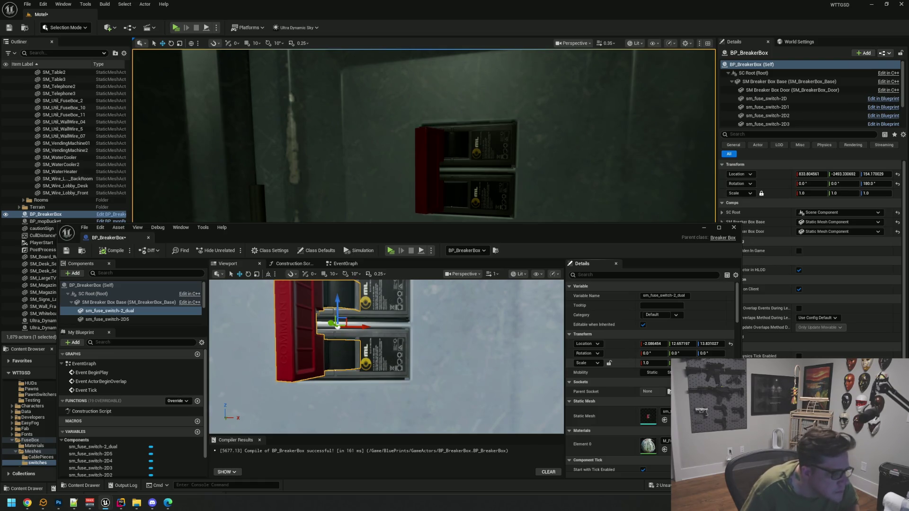
pyautogui.moveTo(466, 324); pyautogui.dragTo(345, 297)
pyautogui.scroll(-5, 445, 190)
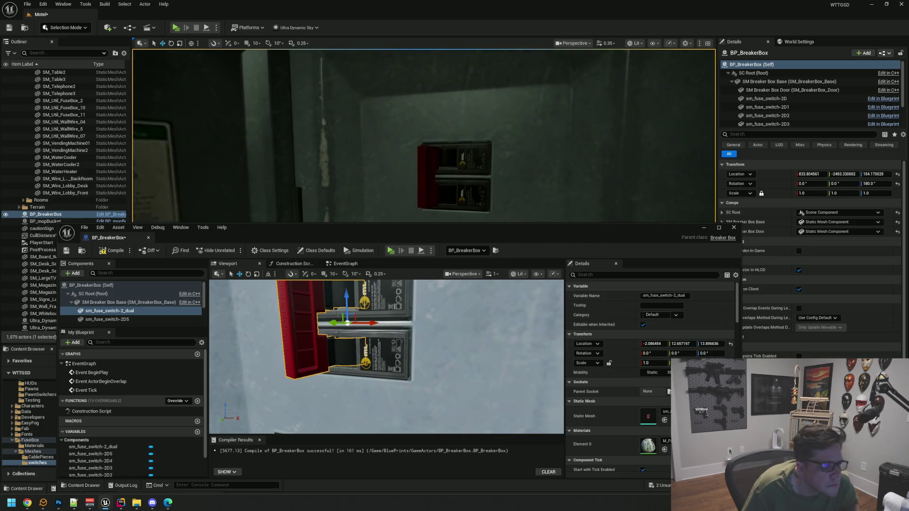
pyautogui.scroll(5, 444, 190)
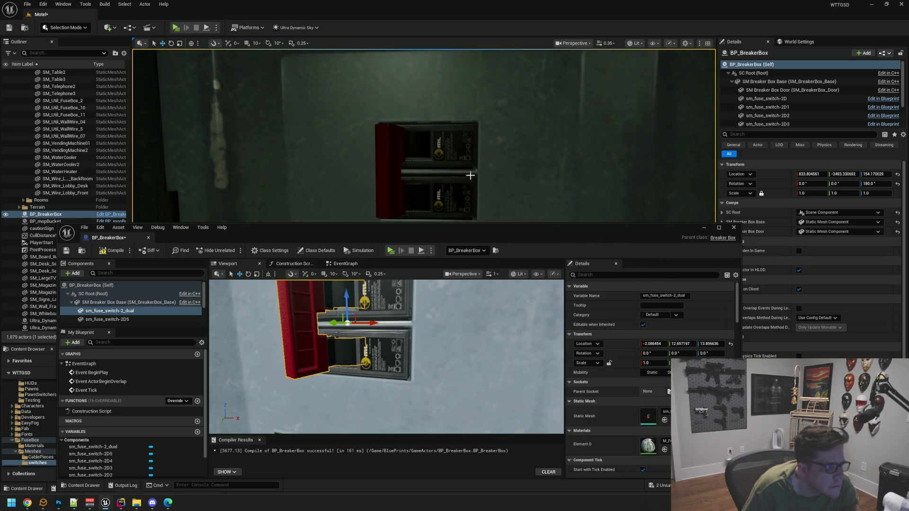
pyautogui.moveTo(463, 180); pyautogui.dragTo(472, 180)
pyautogui.moveTo(386, 360); pyautogui.dragTo(387, 360)
pyautogui.scroll(-5, 387, 360)
pyautogui.moveTo(422, 223); pyautogui.dragTo(424, 105)
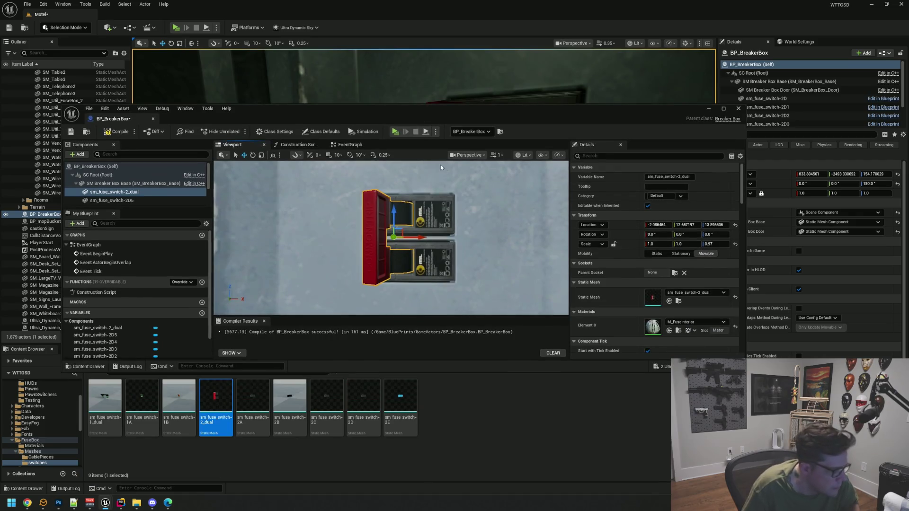
pyautogui.scroll(5, 452, 212)
pyautogui.moveTo(392, 238); pyautogui.dragTo(392, 237)
pyautogui.moveTo(437, 208); pyautogui.dragTo(400, 203)
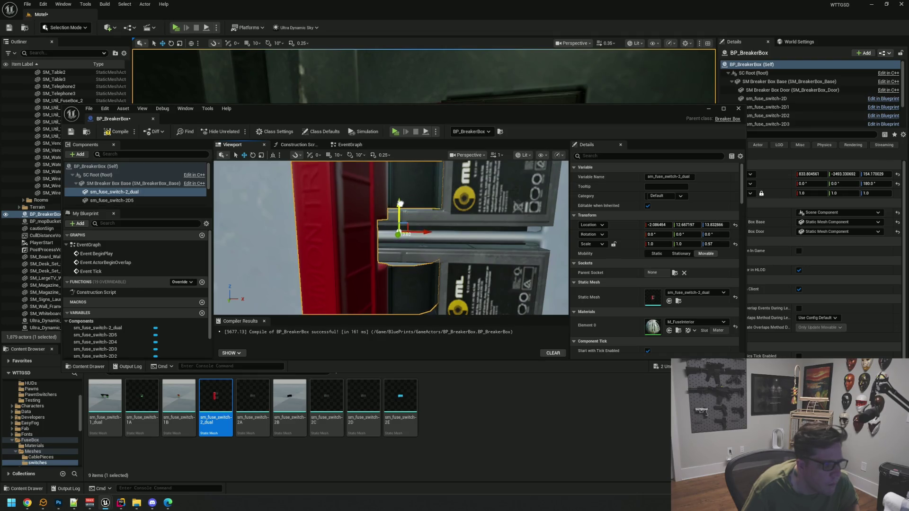
pyautogui.moveTo(400, 204)
pyautogui.mouseDown()
pyautogui.moveTo(431, 223)
pyautogui.moveTo(407, 239)
pyautogui.moveTo(399, 215)
pyautogui.mouseUp()
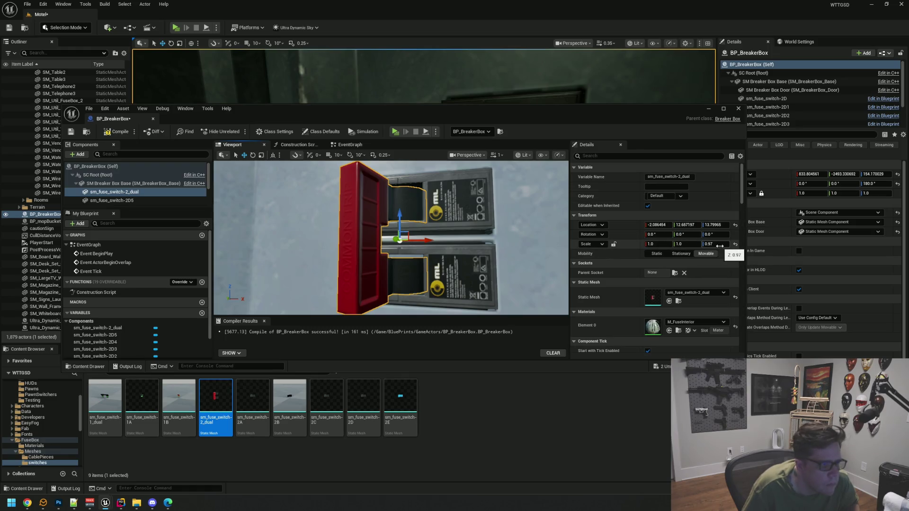
# Set the dual switch's Z scale to 0.965 and raise it slightly to Z 13.90.
pyautogui.click(717, 245)
pyautogui.write('0.9')
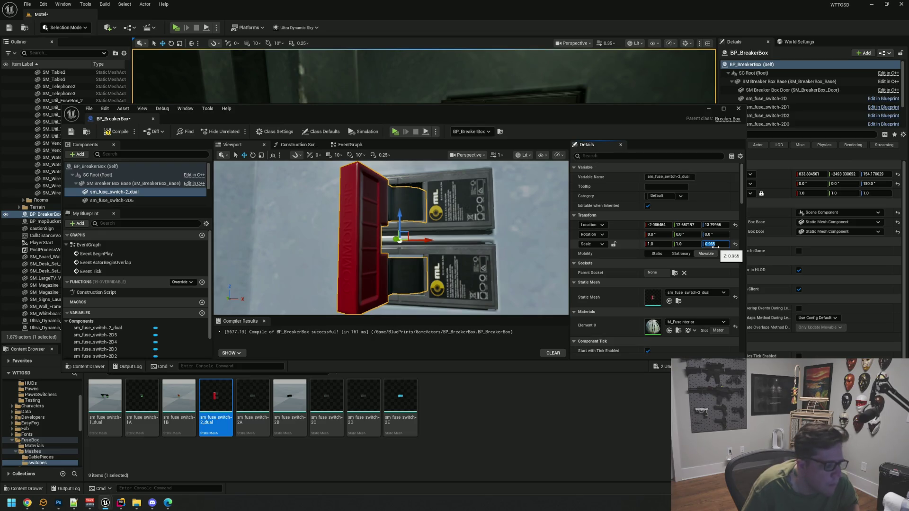
pyautogui.press('Return')
pyautogui.moveTo(398, 215); pyautogui.dragTo(398, 213)
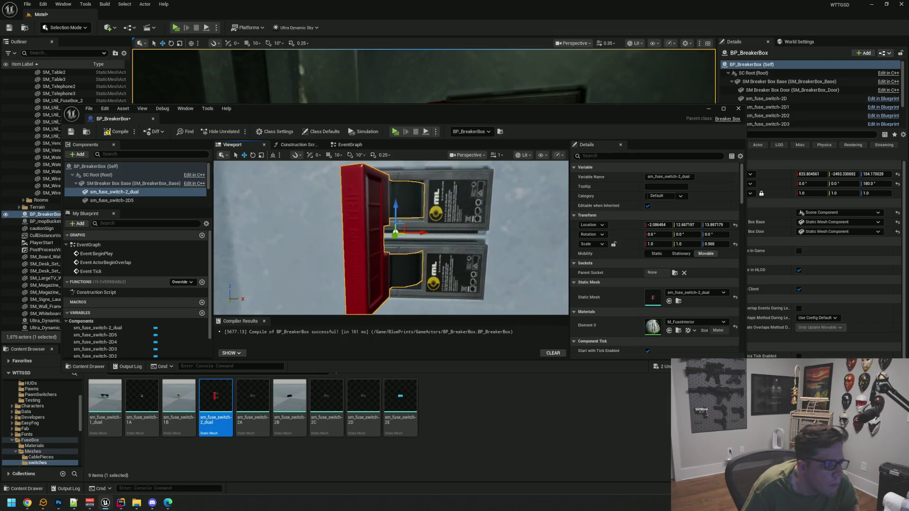
pyautogui.moveTo(476, 112); pyautogui.dragTo(526, 244)
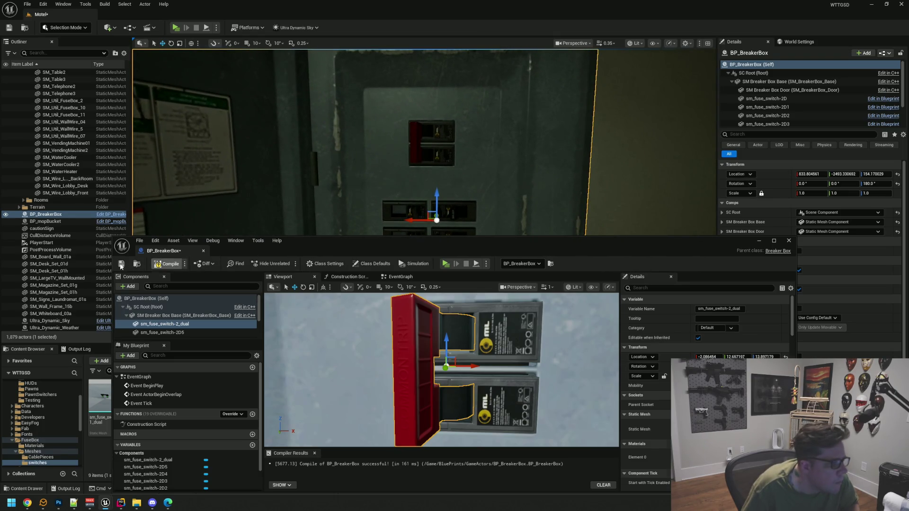
# Undo a trial yaw rotation and the height change on the dual fuse switch, then compile BP_BreakerBox.
pyautogui.click(203, 323)
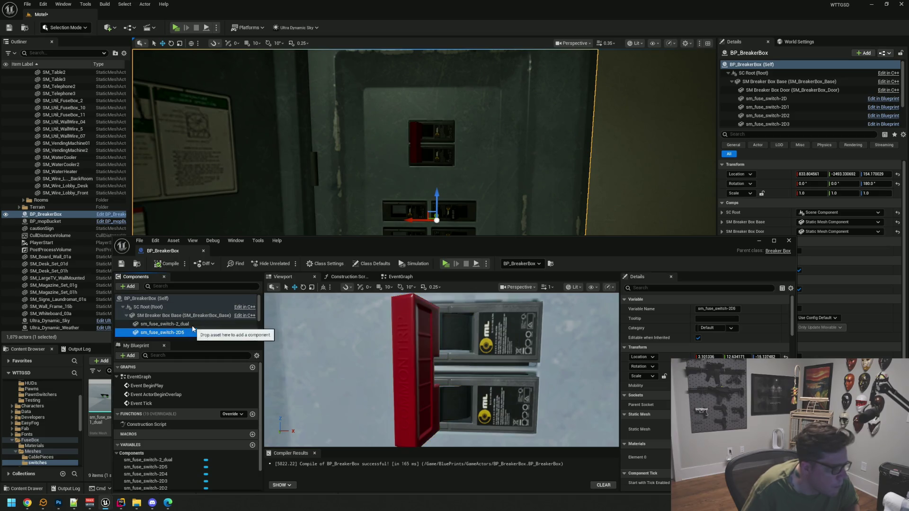
pyautogui.moveTo(395, 245); pyautogui.dragTo(379, 234)
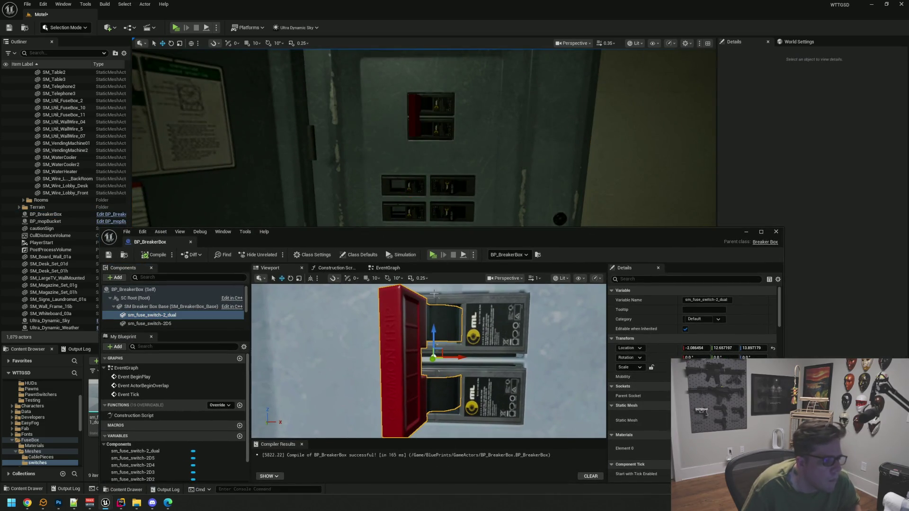
pyautogui.click(198, 324)
pyautogui.click(189, 315)
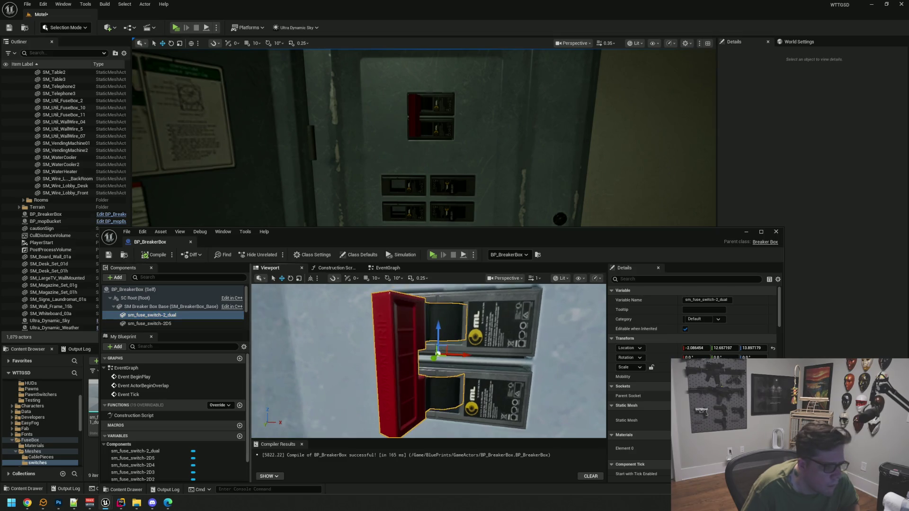
pyautogui.moveTo(451, 361)
pyautogui.mouseDown()
pyautogui.moveTo(483, 355)
pyautogui.moveTo(443, 333)
pyautogui.mouseUp()
pyautogui.hotkey('ctrl', 'z')
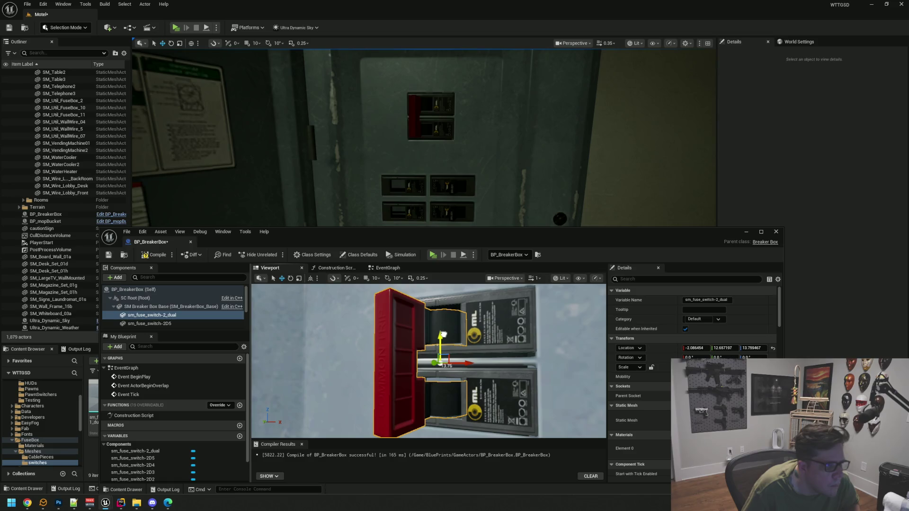
pyautogui.moveTo(444, 334)
pyautogui.mouseDown()
pyautogui.moveTo(384, 354)
pyautogui.moveTo(480, 348)
pyautogui.moveTo(455, 350)
pyautogui.moveTo(453, 367)
pyautogui.moveTo(433, 356)
pyautogui.mouseUp()
pyautogui.hotkey('ctrl', 'z')
pyautogui.click(152, 256)
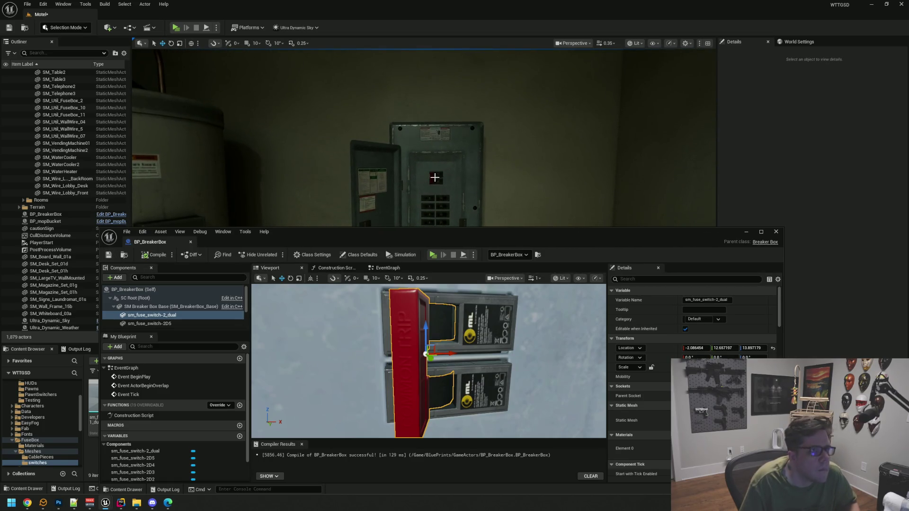
pyautogui.moveTo(437, 239); pyautogui.dragTo(429, 189)
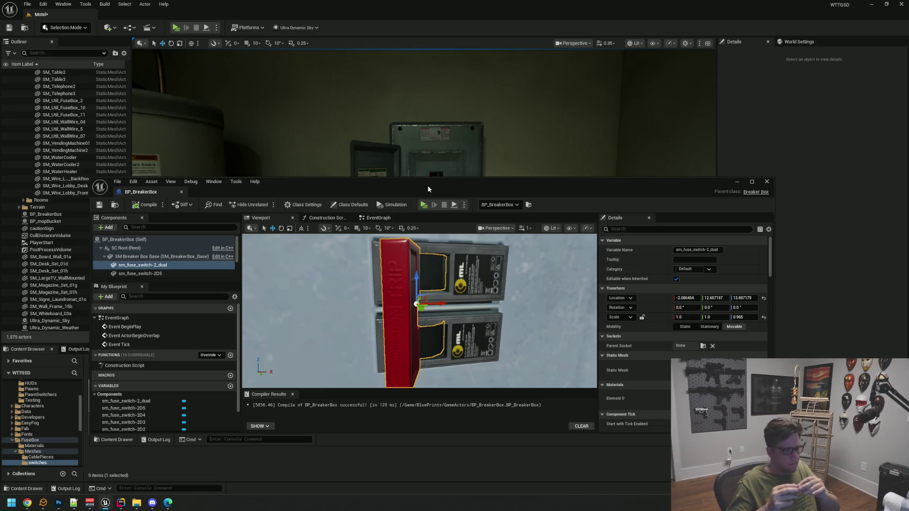
# Save the blueprint and level, then frame the breaker rows in both viewports.
pyautogui.hotkey('ctrl', 's')
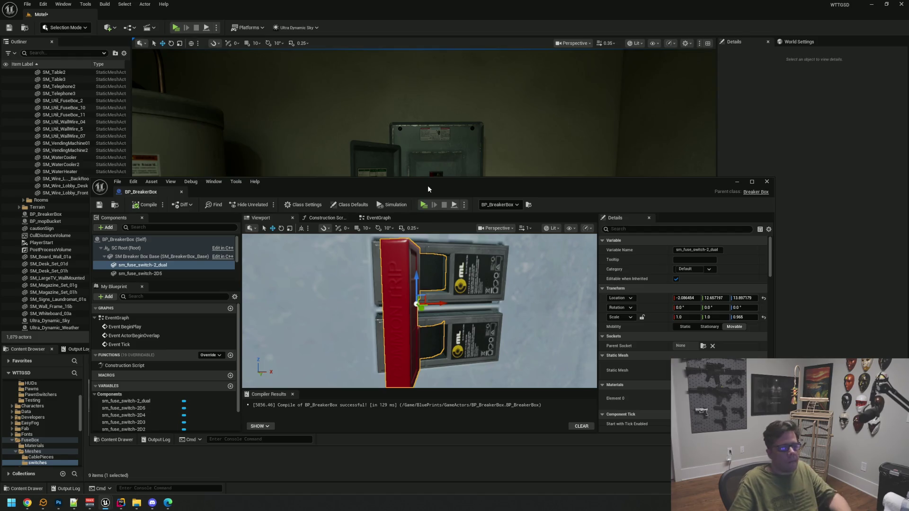
pyautogui.moveTo(428, 186); pyautogui.dragTo(447, 292)
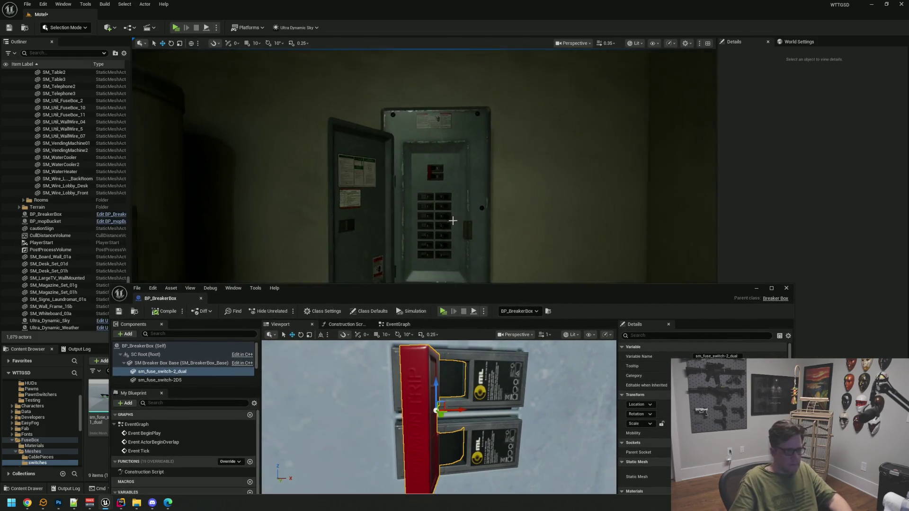
pyautogui.scroll(-2, 453, 221)
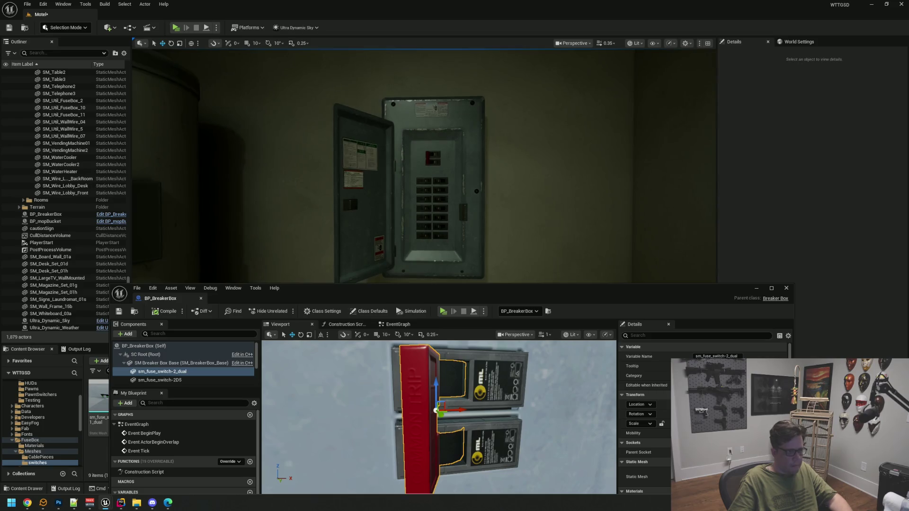
pyautogui.scroll(5, 440, 198)
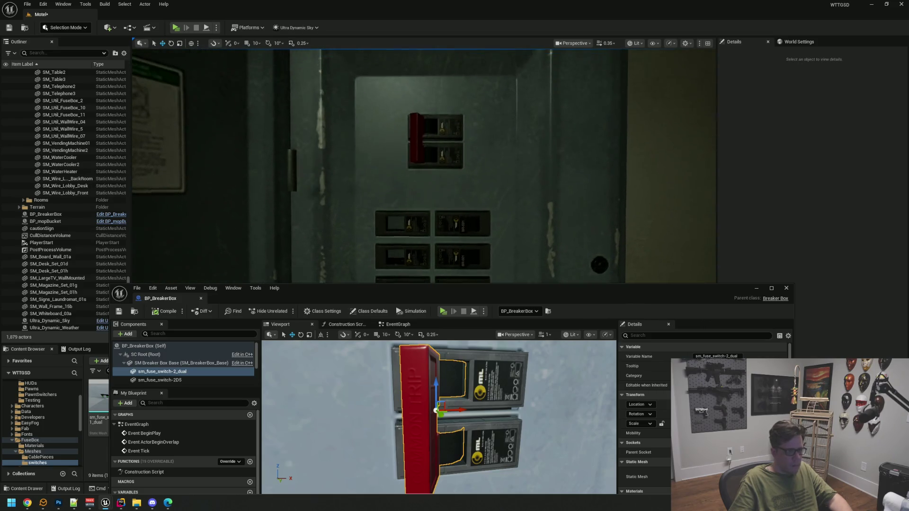
pyautogui.scroll(2, 443, 205)
pyautogui.moveTo(444, 205)
pyautogui.mouseDown()
pyautogui.moveTo(429, 284)
pyautogui.moveTo(432, 97)
pyautogui.mouseUp()
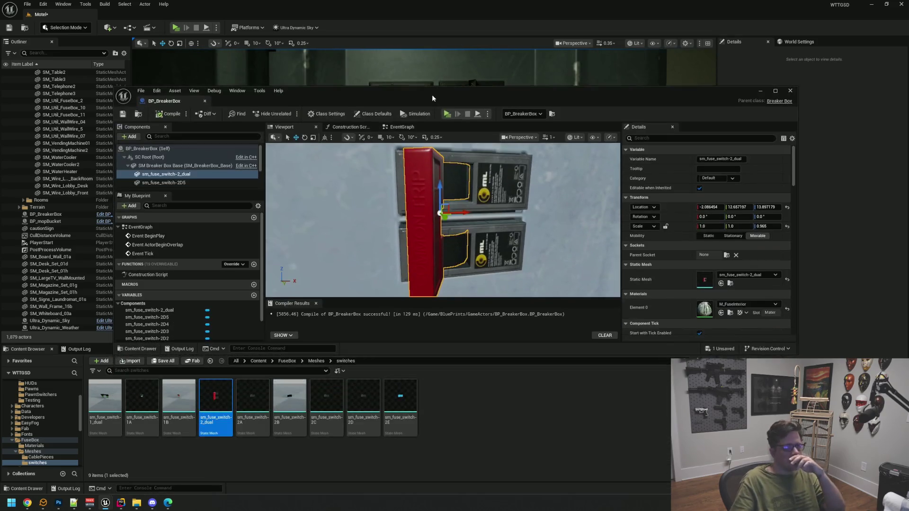
pyautogui.moveTo(451, 240)
pyautogui.mouseDown()
pyautogui.moveTo(469, 238)
pyautogui.moveTo(471, 282)
pyautogui.moveTo(473, 220)
pyautogui.moveTo(475, 232)
pyautogui.mouseUp()
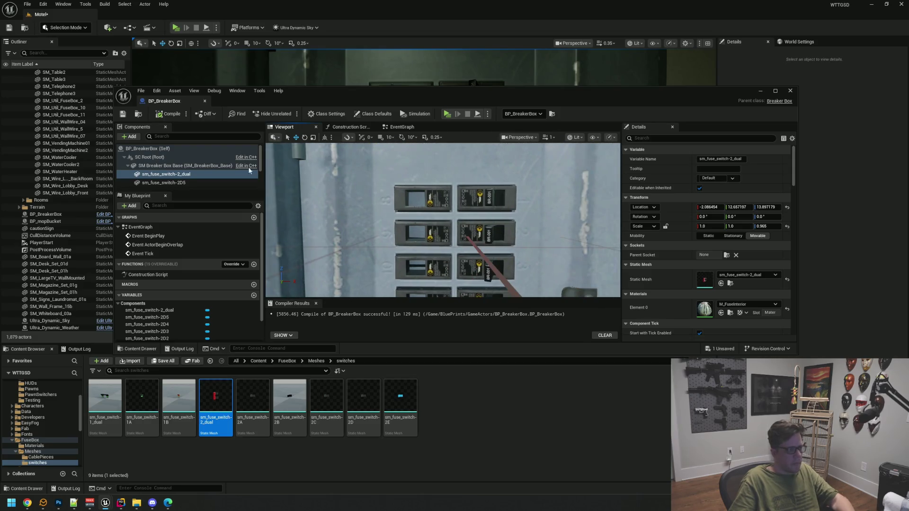
# Enlarge the blueprint editor and drag sm_fuse_switch-2A from the Content Browser into Components.
pyautogui.moveTo(331, 97); pyautogui.dragTo(275, 34)
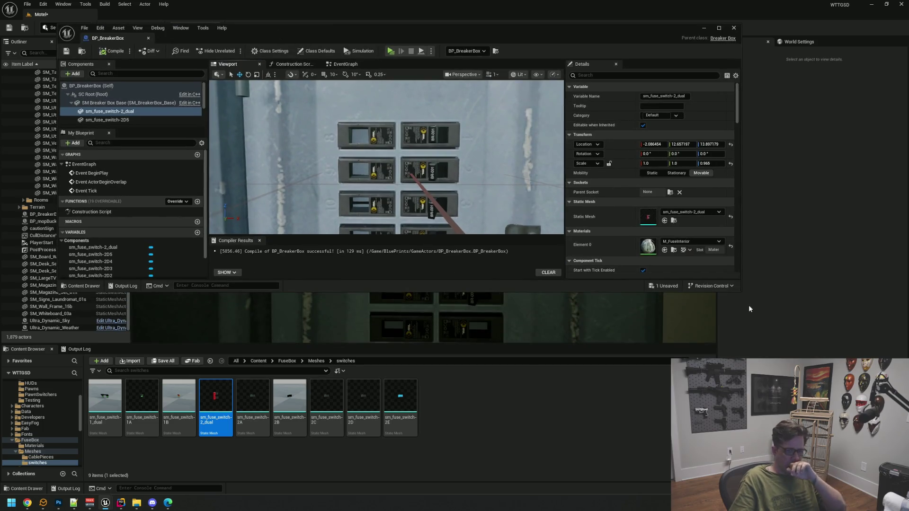
pyautogui.moveTo(741, 293)
pyautogui.mouseDown()
pyautogui.moveTo(764, 332)
pyautogui.moveTo(768, 468)
pyautogui.mouseUp()
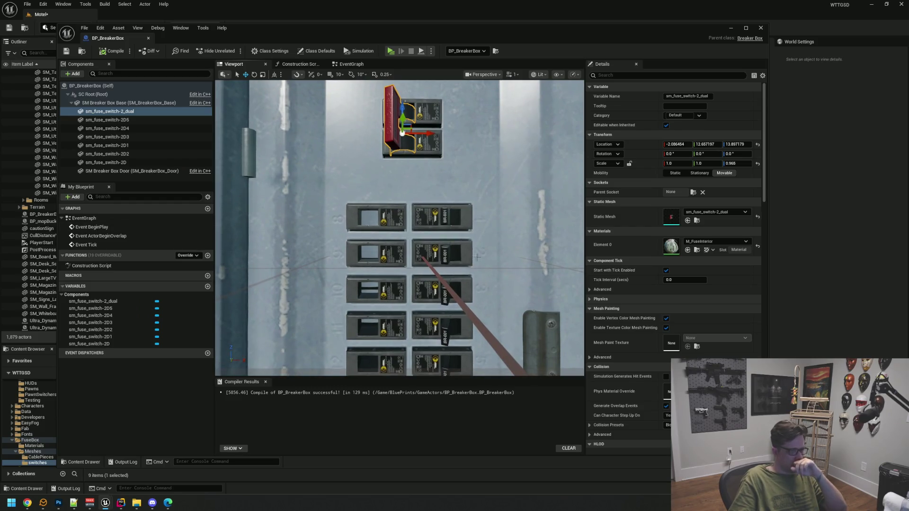
pyautogui.moveTo(768, 468)
pyautogui.mouseDown()
pyautogui.moveTo(757, 386)
pyautogui.moveTo(801, 372)
pyautogui.mouseUp()
pyautogui.click(531, 387)
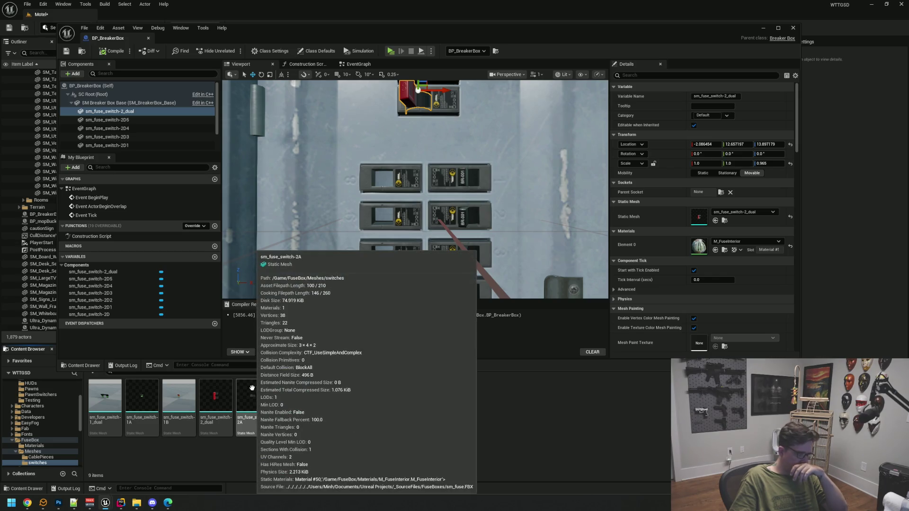
pyautogui.click(456, 176)
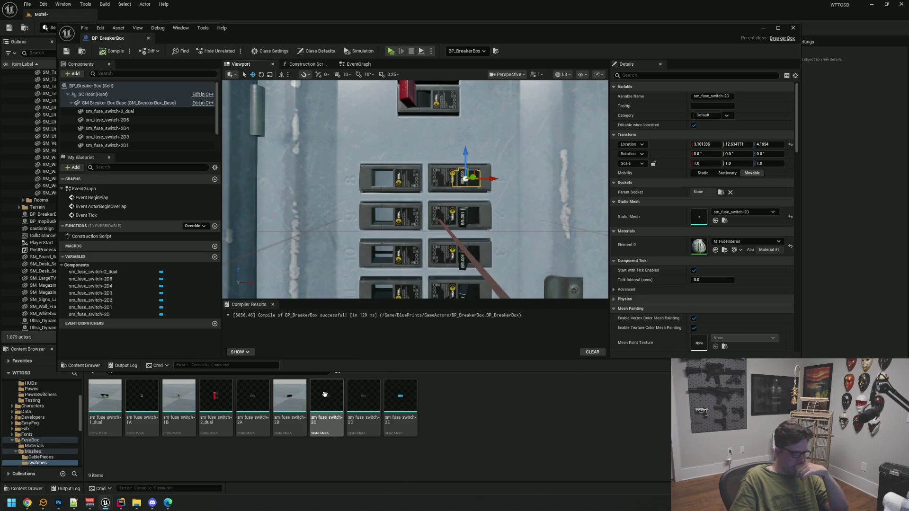
pyautogui.moveTo(260, 384)
pyautogui.mouseDown()
pyautogui.moveTo(367, 197)
pyautogui.moveTo(391, 176)
pyautogui.moveTo(127, 112)
pyautogui.mouseUp()
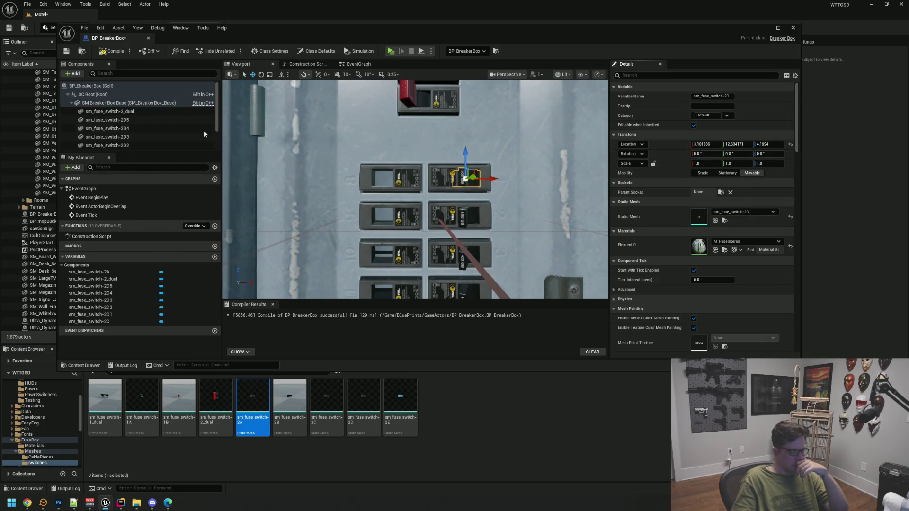
# Parent sm_fuse_switch-2A under SM Breaker Box Base and paste the copied location onto it.
pyautogui.scroll(-2, 157, 133)
pyautogui.moveTo(160, 142); pyautogui.dragTo(153, 105)
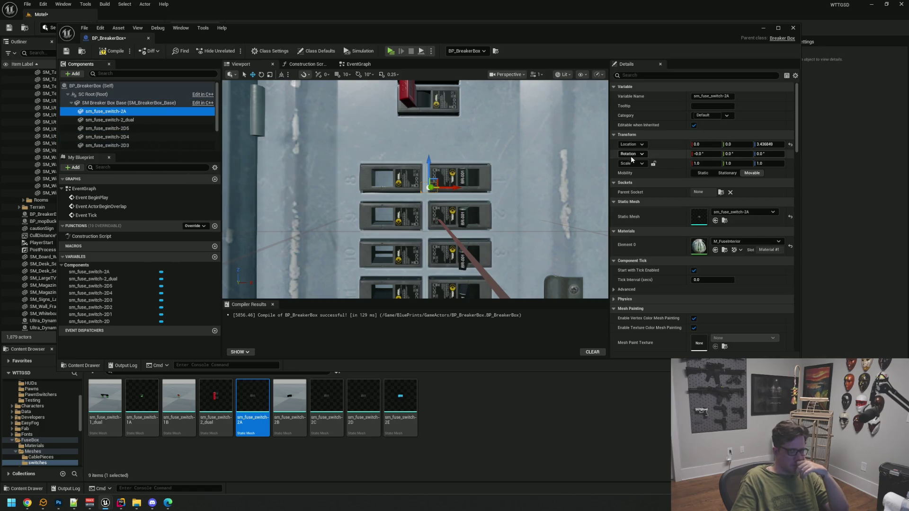
pyautogui.rightClick(671, 148)
pyautogui.click(693, 166)
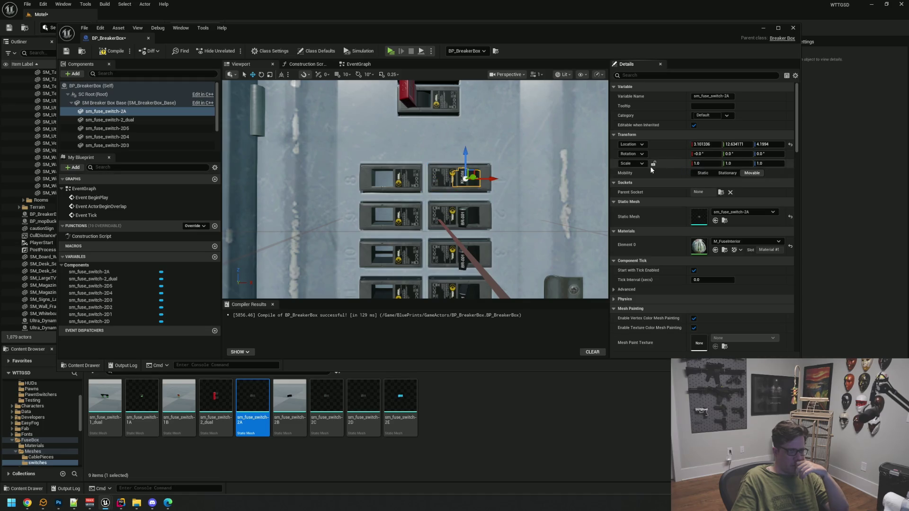
pyautogui.moveTo(466, 178)
pyautogui.mouseDown()
pyautogui.moveTo(467, 190)
pyautogui.moveTo(498, 173)
pyautogui.moveTo(524, 176)
pyautogui.moveTo(461, 176)
pyautogui.mouseUp()
pyautogui.press('f')
pyautogui.scroll(-5, 416, 189)
pyautogui.moveTo(393, 232)
pyautogui.mouseDown()
pyautogui.moveTo(375, 223)
pyautogui.moveTo(402, 235)
pyautogui.moveTo(394, 232)
pyautogui.mouseUp()
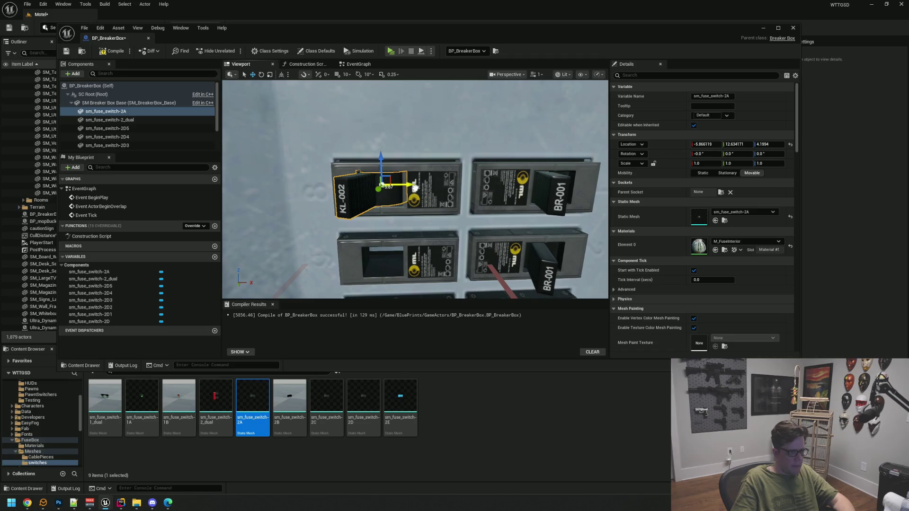
pyautogui.moveTo(417, 241)
pyautogui.mouseDown()
pyautogui.moveTo(407, 222)
pyautogui.moveTo(398, 235)
pyautogui.moveTo(407, 233)
pyautogui.moveTo(398, 218)
pyautogui.mouseUp()
pyautogui.scroll(4, 415, 189)
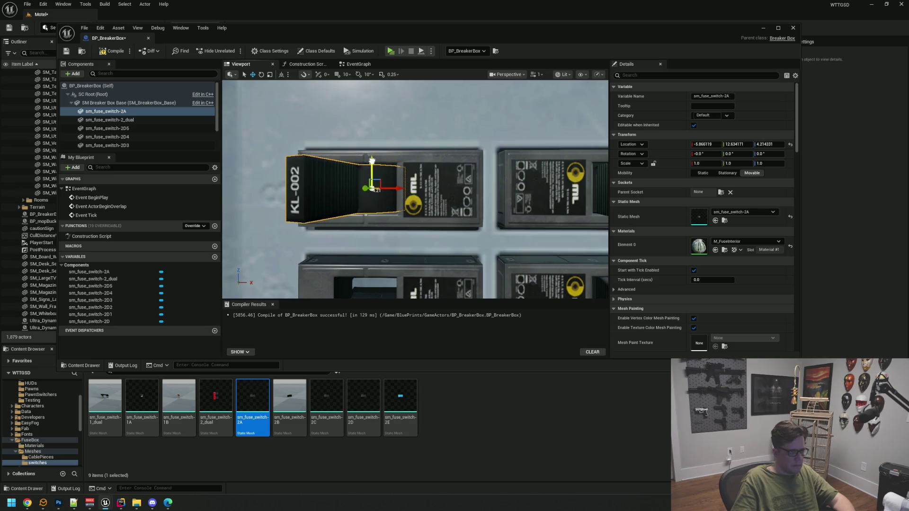
# Turn sm_fuse_switch-2A to -44° yaw and frame it in the breaker box.
pyautogui.click(460, 214)
pyautogui.scroll(-3, 412, 207)
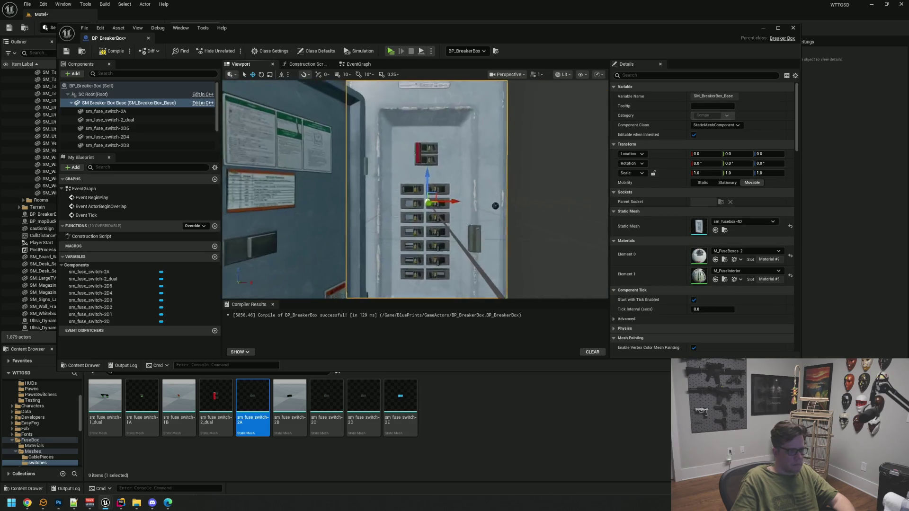
pyautogui.click(384, 191)
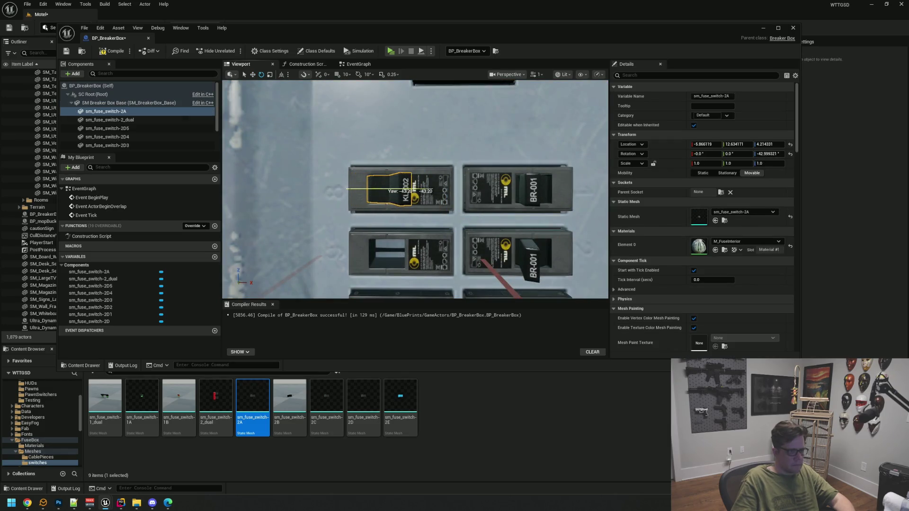
pyautogui.moveTo(451, 193); pyautogui.dragTo(374, 183)
pyautogui.click(775, 154)
pyautogui.write('-44.0')
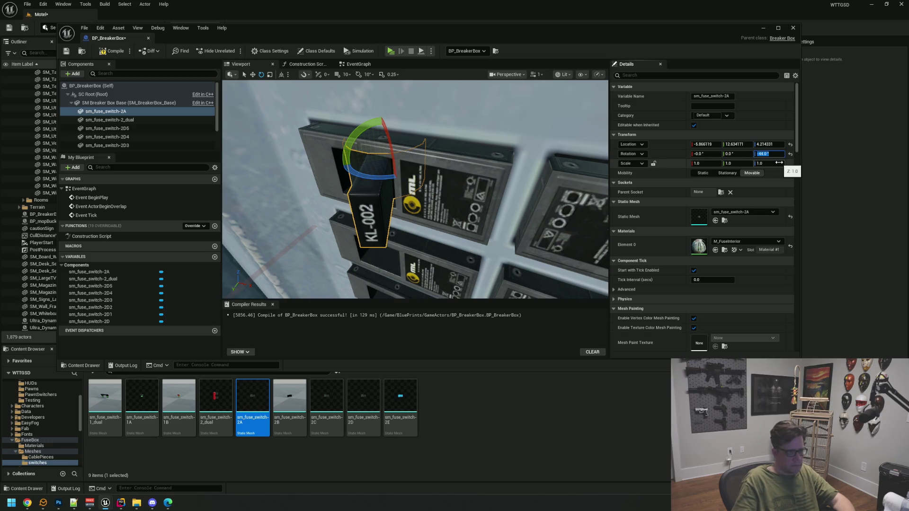
pyautogui.press('Return')
pyautogui.press('f')
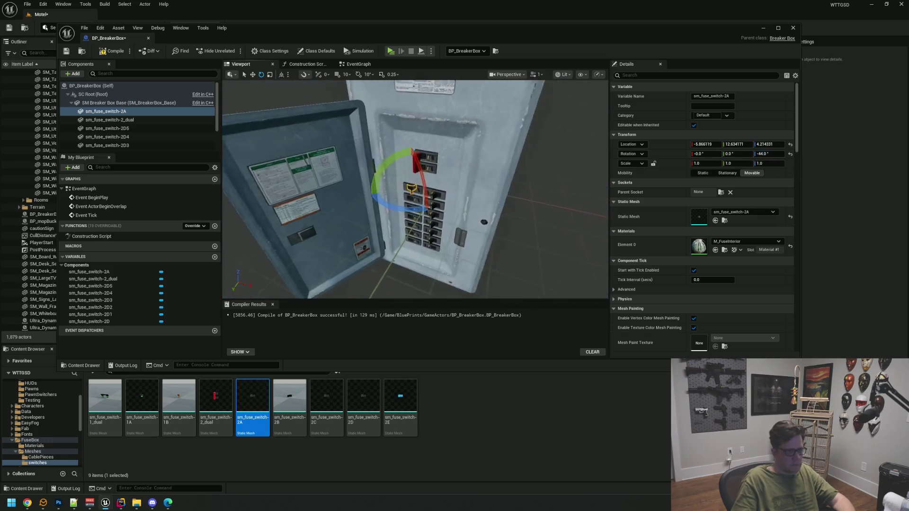
pyautogui.moveTo(245, 31); pyautogui.dragTo(308, 251)
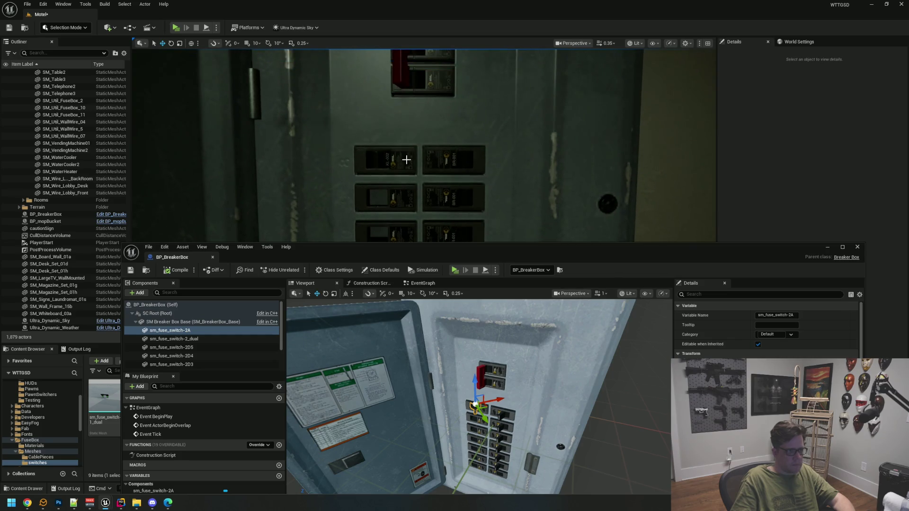
# Focus on the KL-002 switch and nudge it slightly left along X into the top-left slot.
pyautogui.scroll(2, 411, 177)
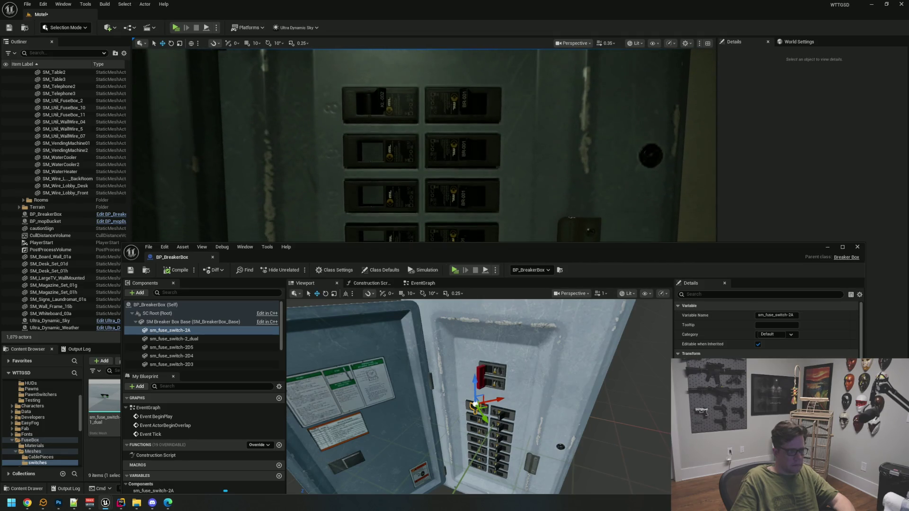
pyautogui.press('f')
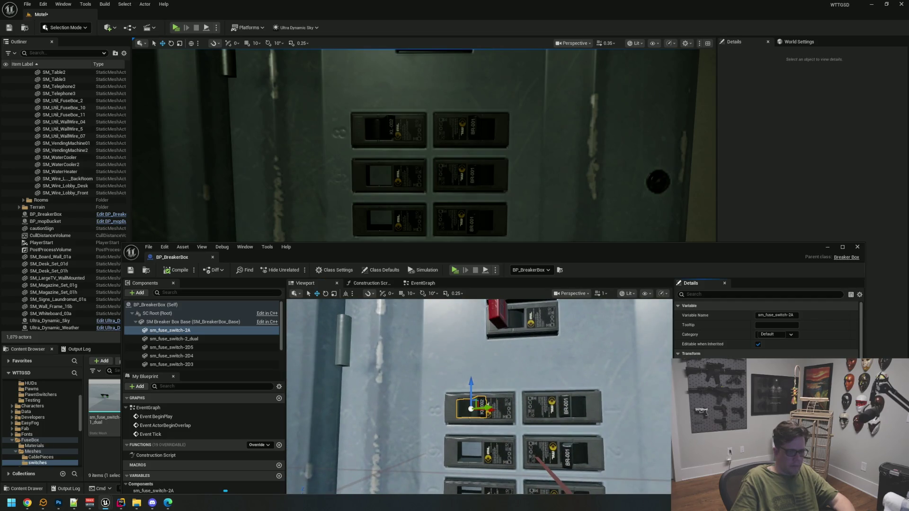
pyautogui.moveTo(471, 408); pyautogui.dragTo(462, 408)
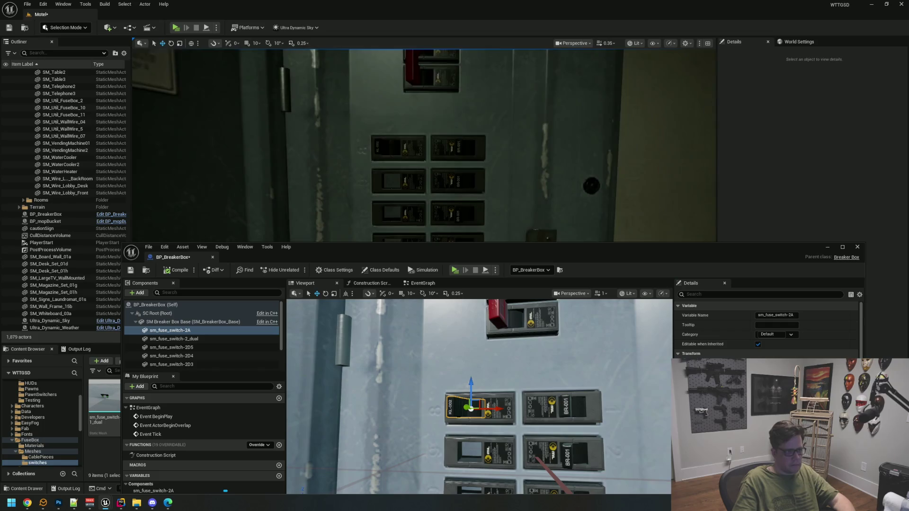
pyautogui.scroll(1, 510, 198)
pyautogui.moveTo(490, 247); pyautogui.dragTo(451, 84)
pyautogui.moveTo(469, 236); pyautogui.dragTo(469, 236)
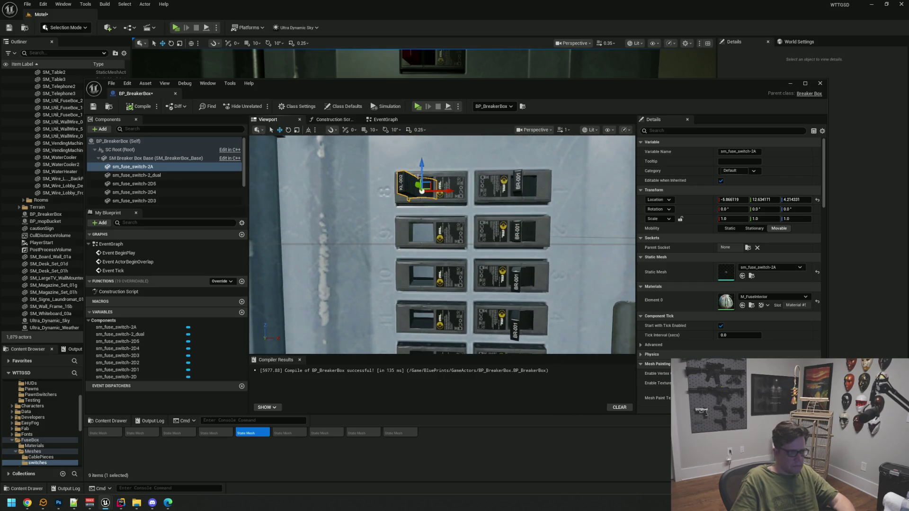
# Alt-drag the switch down to create sm_fuse_switch-2A1 in the second slot.
pyautogui.moveTo(422, 164); pyautogui.dragTo(421, 201)
pyautogui.press('f')
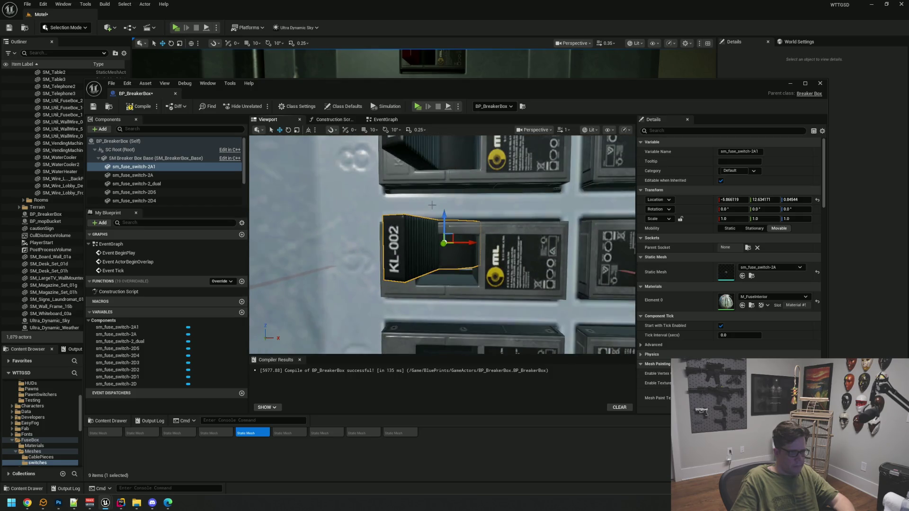
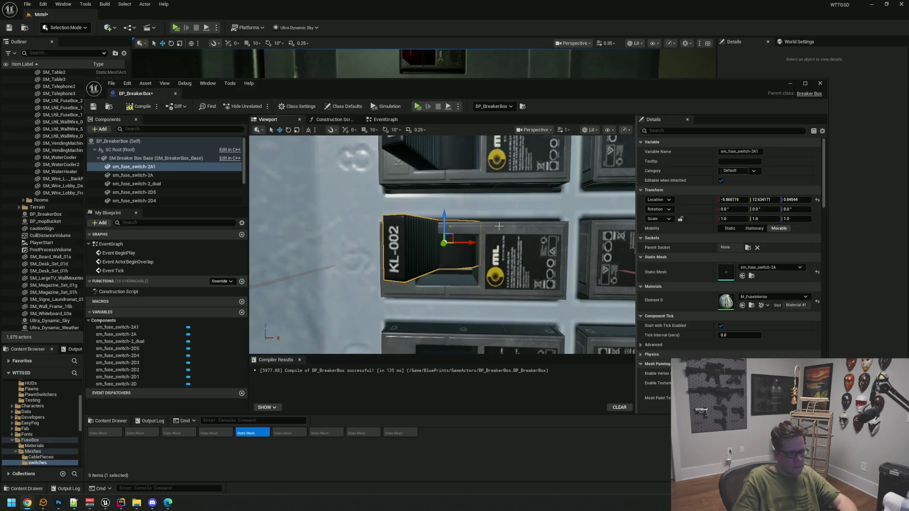
# Lower the KL-002 switch slightly into its breaker slot and save the blueprint.
pyautogui.scroll(-5, 495, 214)
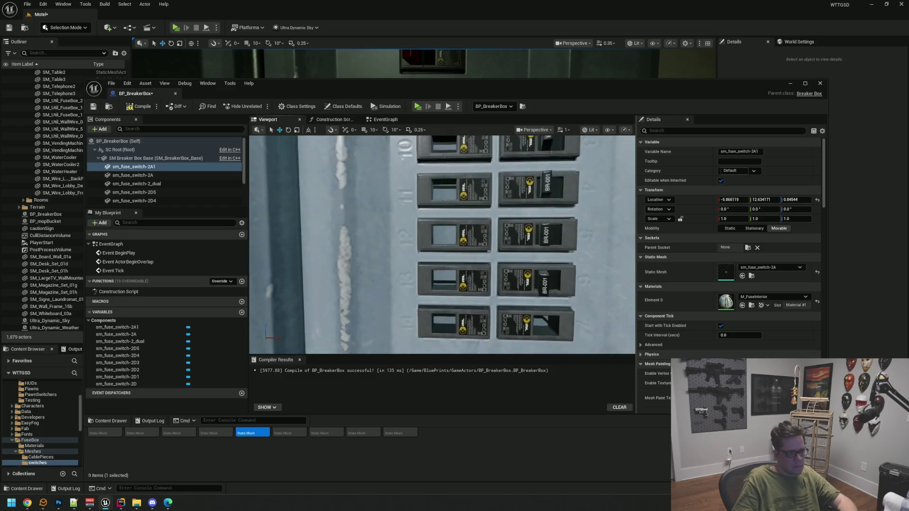
pyautogui.scroll(5, 498, 228)
pyautogui.moveTo(445, 172); pyautogui.dragTo(446, 183)
pyautogui.scroll(-5, 514, 204)
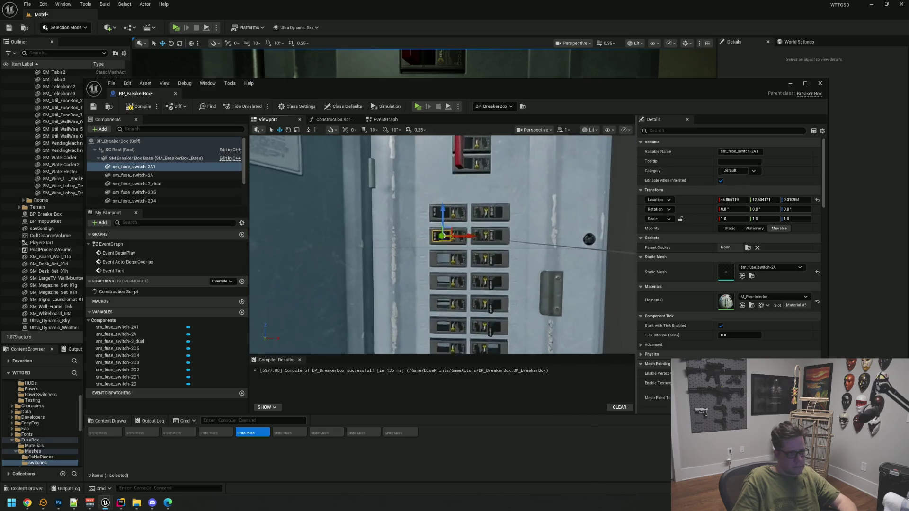
pyautogui.click(133, 167)
pyautogui.hotkey('ctrl', 's')
# Duplicate the switch and move the copy down to the next slot.
pyautogui.hotkey('ctrl', 'd')
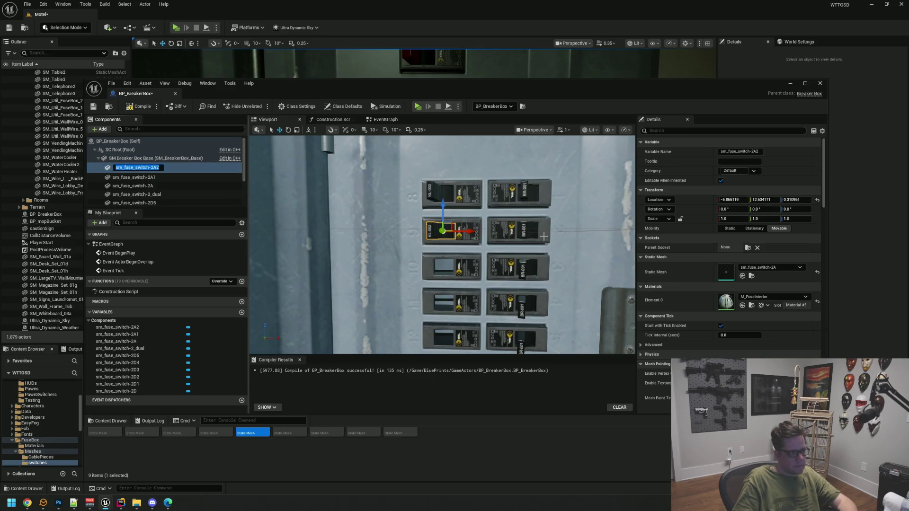
pyautogui.press('f')
pyautogui.moveTo(442, 188); pyautogui.dragTo(447, 272)
pyautogui.scroll(-10, 501, 273)
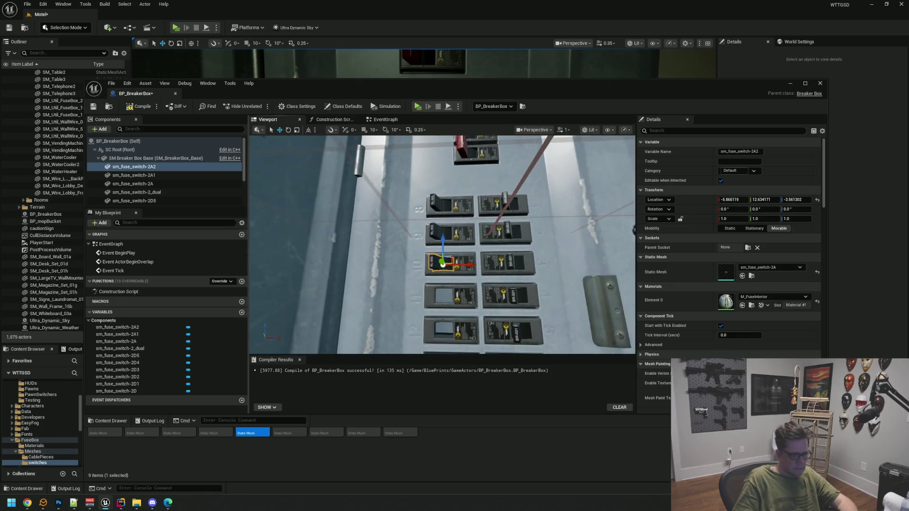
pyautogui.scroll(10, 498, 284)
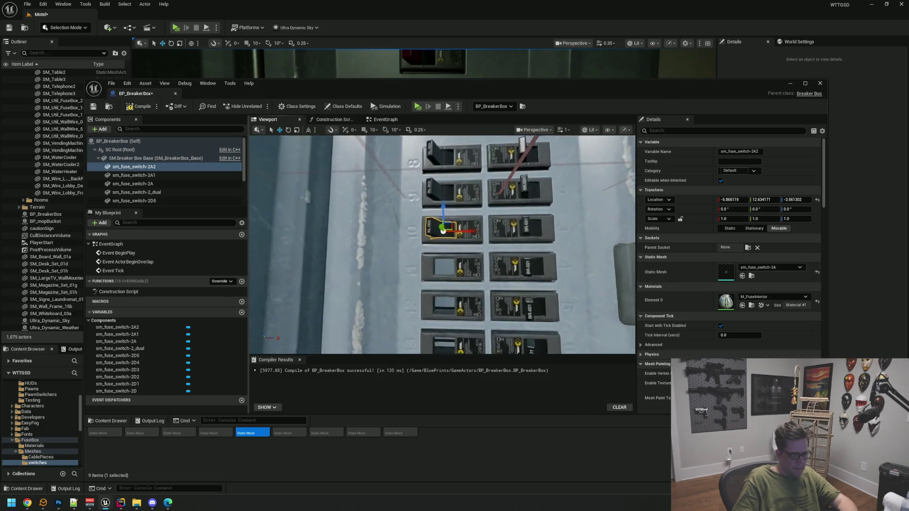
pyautogui.moveTo(495, 271); pyautogui.dragTo(496, 266)
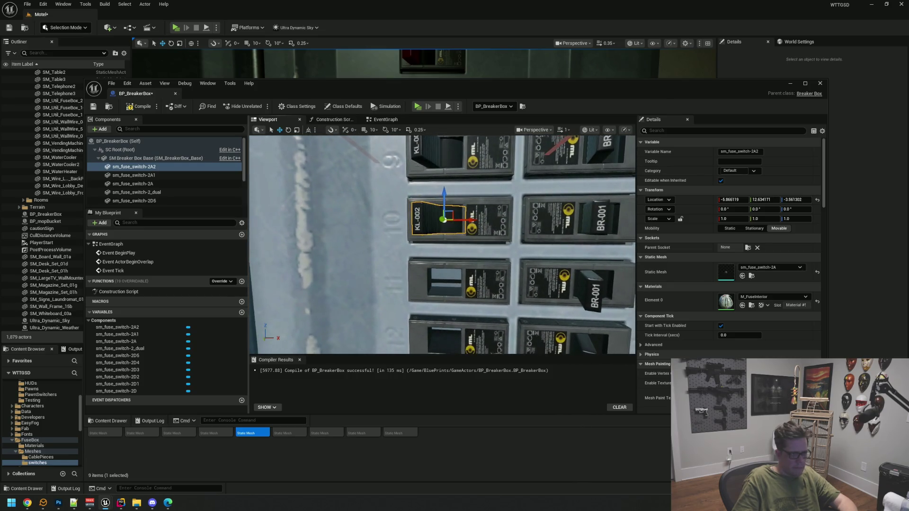
# Duplicate the switch as sm_fuse_switch-2A3 and move it down one slot.
pyautogui.hotkey('ctrl', 'd')
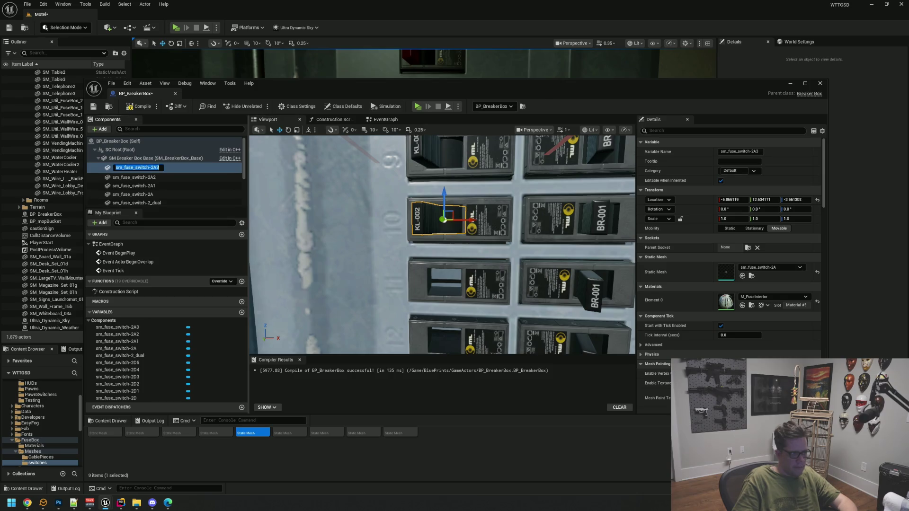
pyautogui.press('Return')
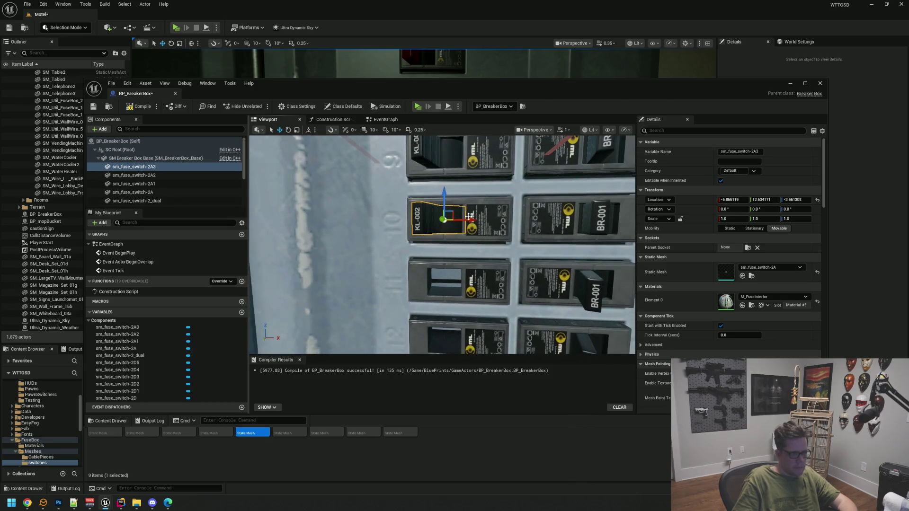
pyautogui.moveTo(443, 193); pyautogui.dragTo(445, 240)
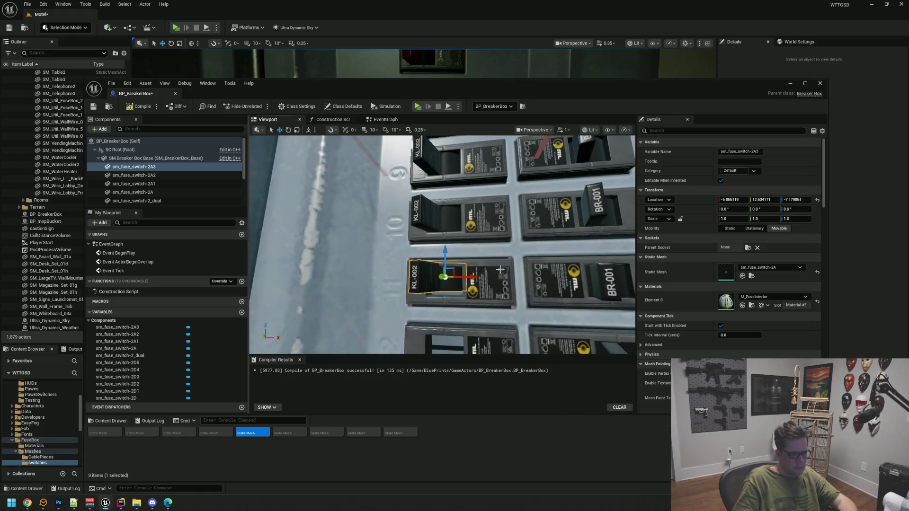
pyautogui.click(494, 278)
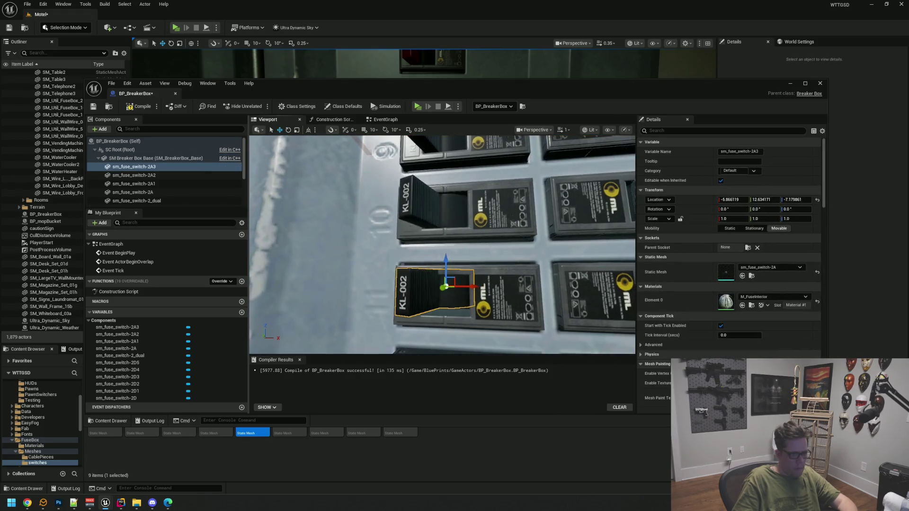
pyautogui.click(464, 284)
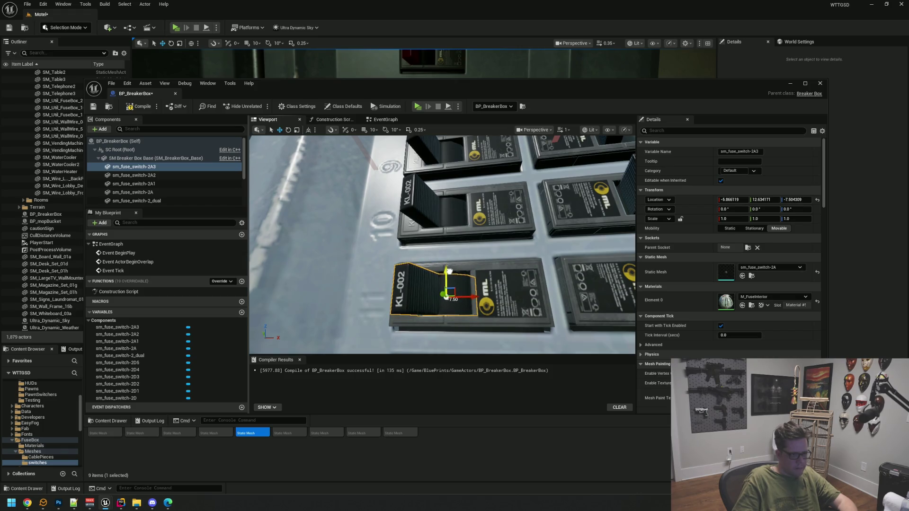
pyautogui.moveTo(493, 273)
pyautogui.mouseDown()
pyautogui.moveTo(474, 246)
pyautogui.moveTo(473, 267)
pyautogui.moveTo(429, 189)
pyautogui.mouseUp()
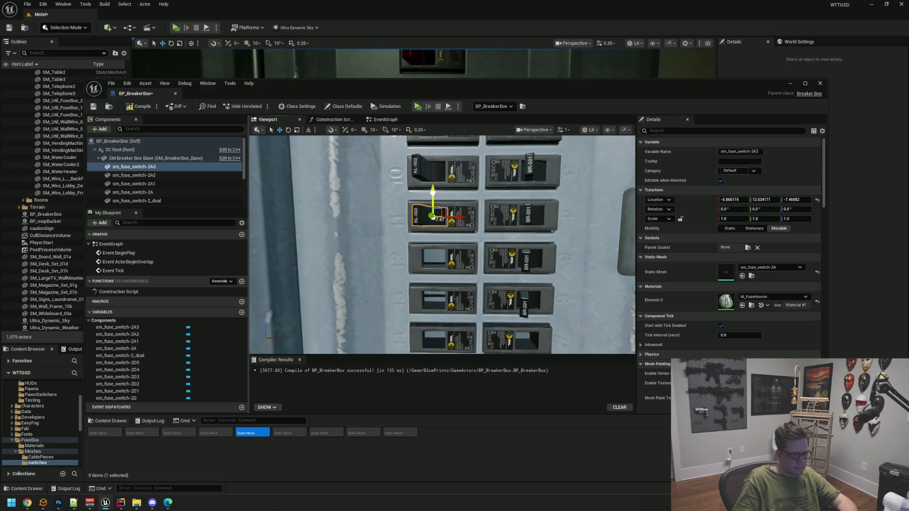
# Duplicate sm_fuse_switch-2A3 as sm_fuse_switch-2A4.
pyautogui.click(514, 232)
pyautogui.scroll(-5, 515, 232)
pyautogui.scroll(5, 474, 218)
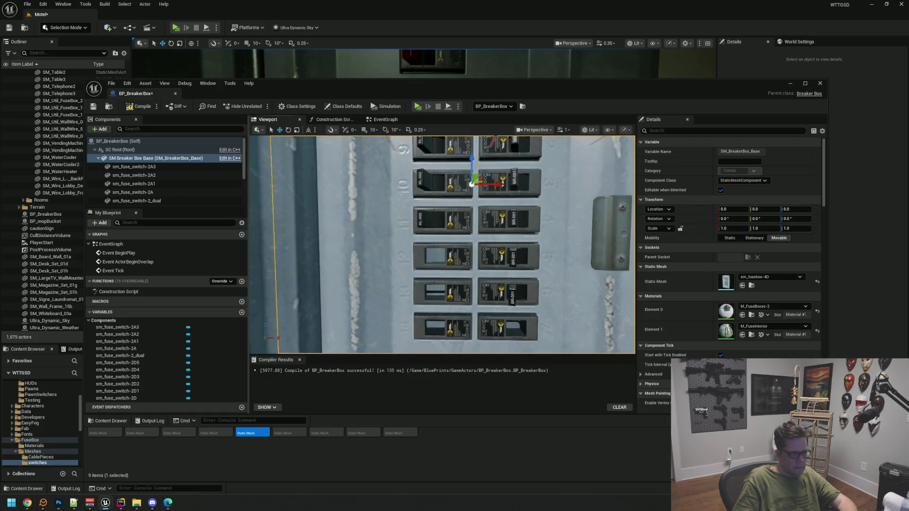
pyautogui.click(441, 219)
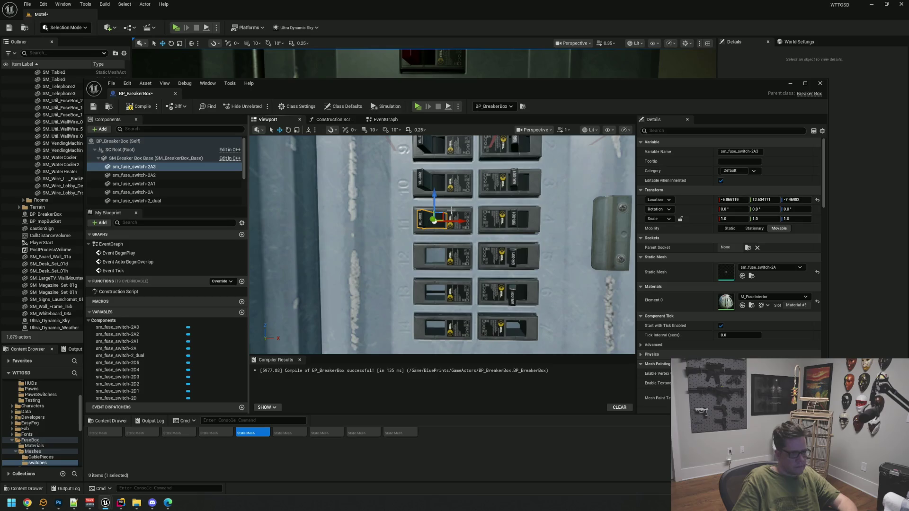
pyautogui.hotkey('ctrl', 'd')
pyautogui.scroll(2, 482, 234)
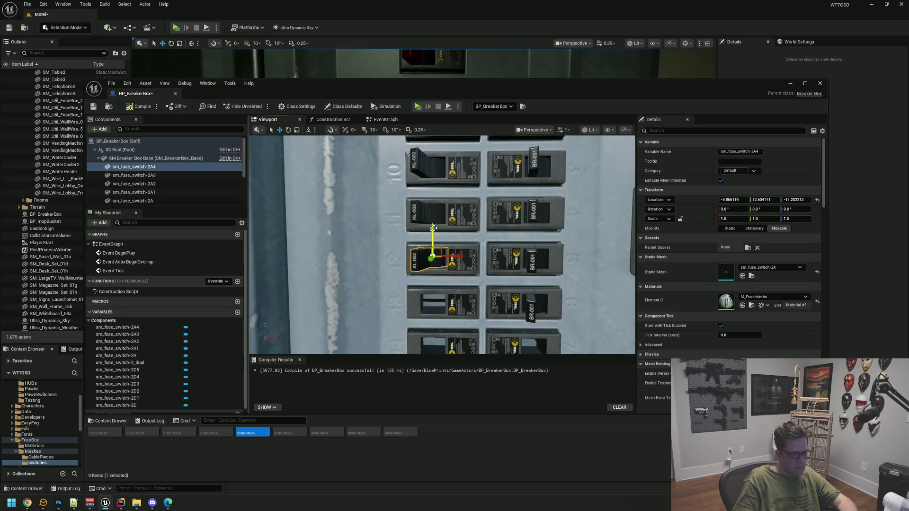
# Nudge the 2A4 switch slightly lower into its slot.
pyautogui.scroll(3, 433, 228)
pyautogui.moveTo(421, 249); pyautogui.dragTo(421, 246)
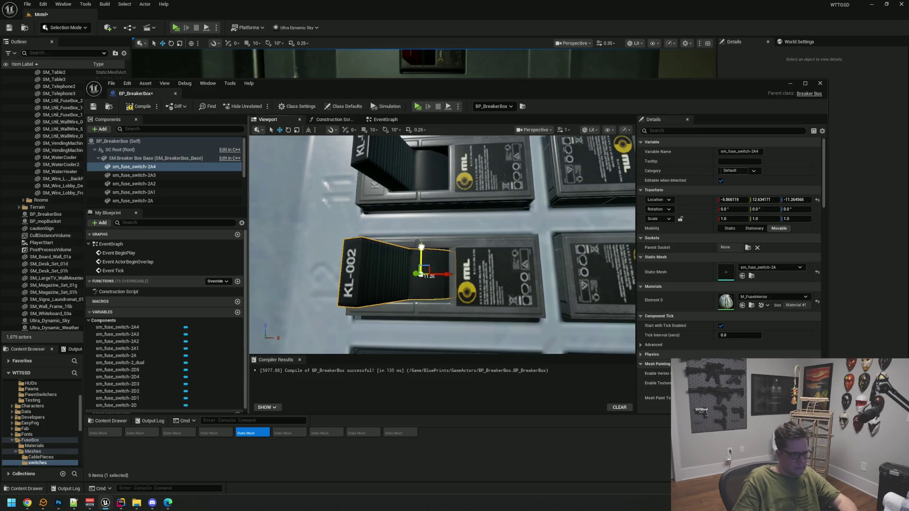
pyautogui.scroll(-8, 495, 250)
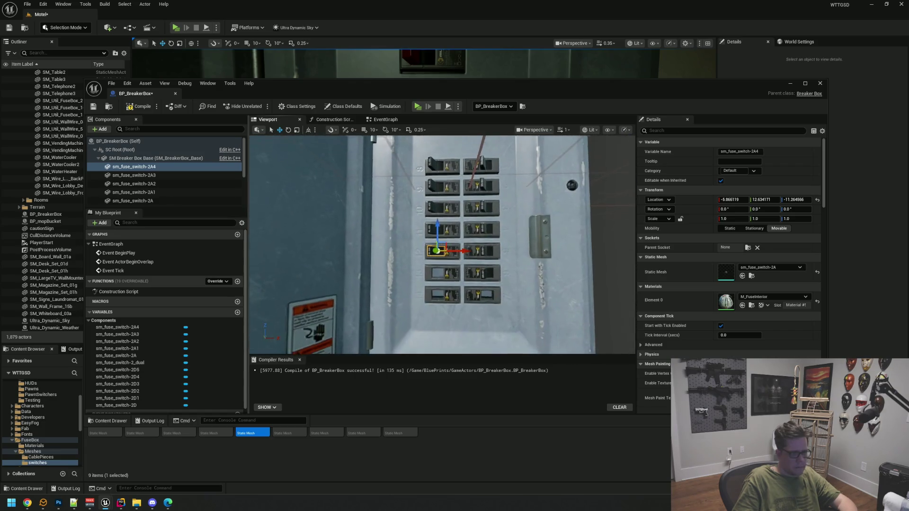
pyautogui.moveTo(495, 238)
pyautogui.mouseDown()
pyautogui.moveTo(446, 228)
pyautogui.moveTo(438, 237)
pyautogui.mouseUp()
# Duplicate the switch as sm_fuse_switch-2A5 and lower it into the next slot.
pyautogui.hotkey('ctrl', 'd')
pyautogui.scroll(4, 477, 275)
pyautogui.press('f')
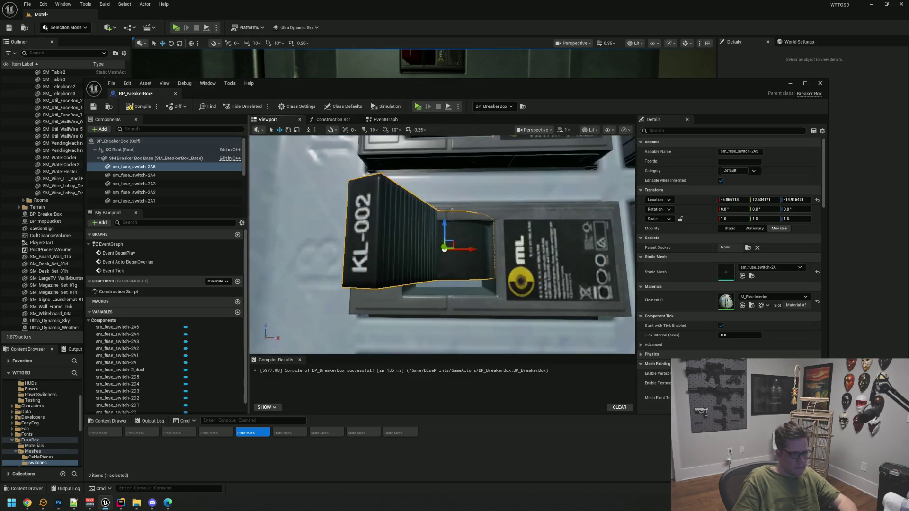
pyautogui.moveTo(446, 227); pyautogui.dragTo(495, 250)
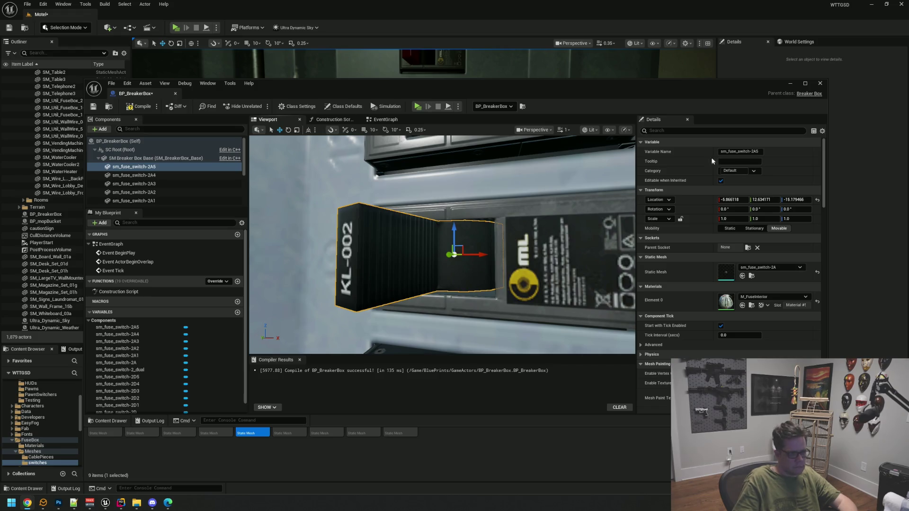
pyautogui.press('f')
pyautogui.scroll(5, 499, 175)
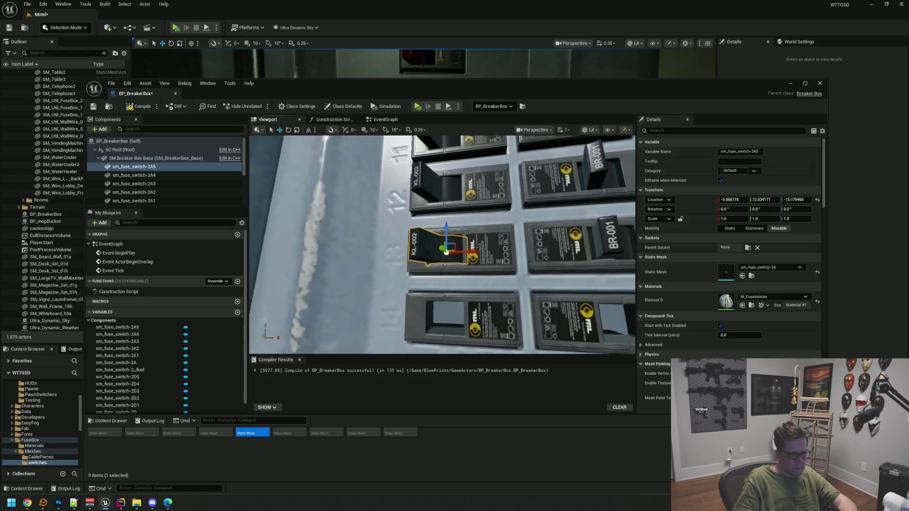
pyautogui.moveTo(442, 244); pyautogui.dragTo(458, 226)
pyautogui.scroll(-6, 507, 211)
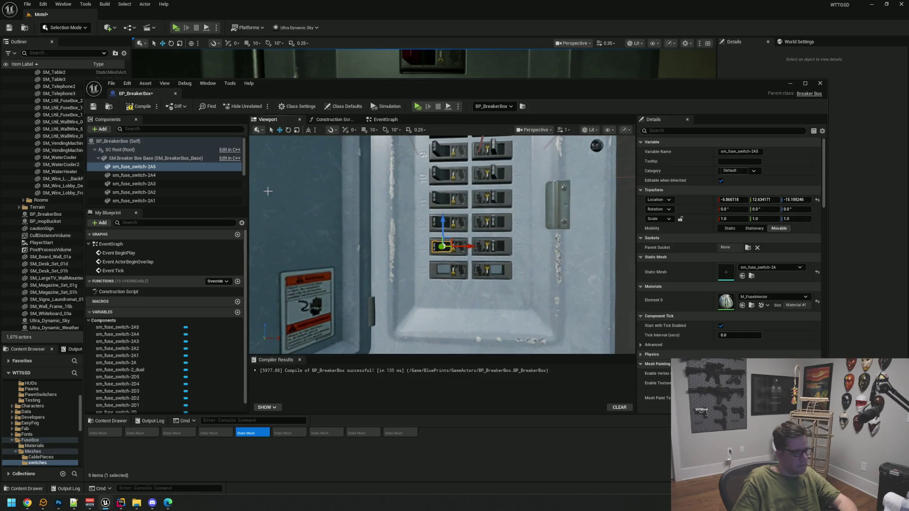
# Create sm_fuse_switch-2A6 one slot lower, then shrink the window and pick the sm_fuse_switch-1B mesh.
pyautogui.click(156, 192)
pyautogui.press('f')
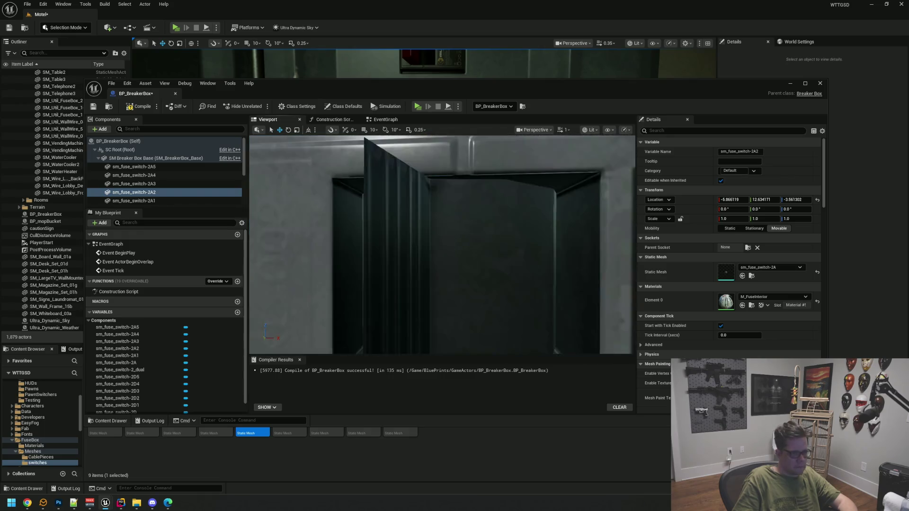
pyautogui.click(445, 249)
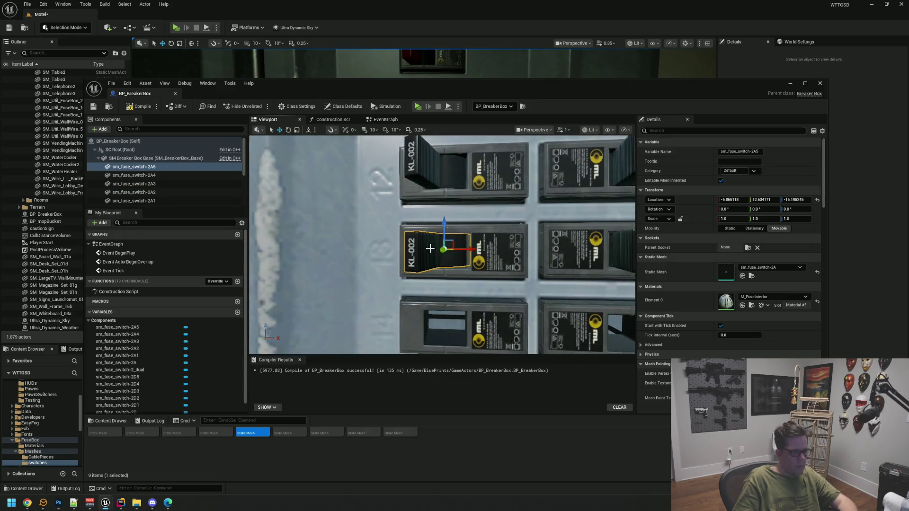
pyautogui.hotkey('ctrl', 'd')
pyautogui.press('Return')
pyautogui.press('f')
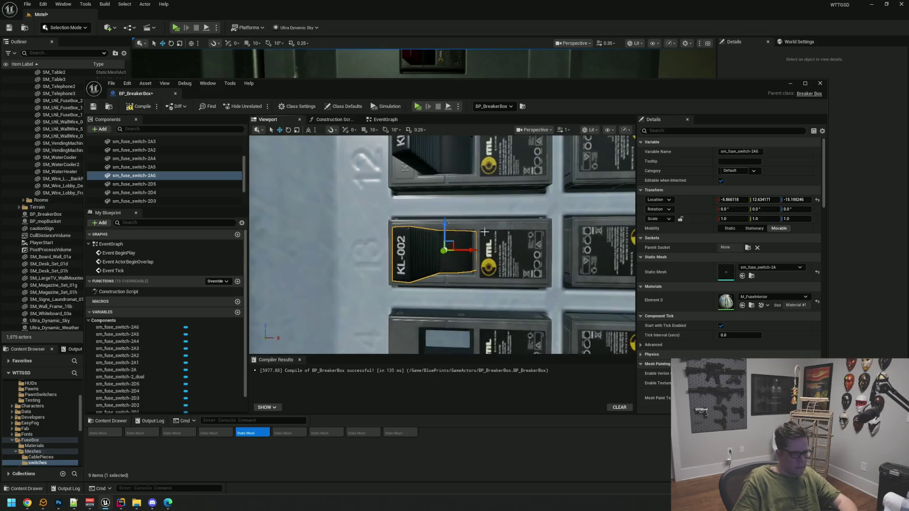
pyautogui.moveTo(444, 223); pyautogui.dragTo(448, 332)
pyautogui.press('f')
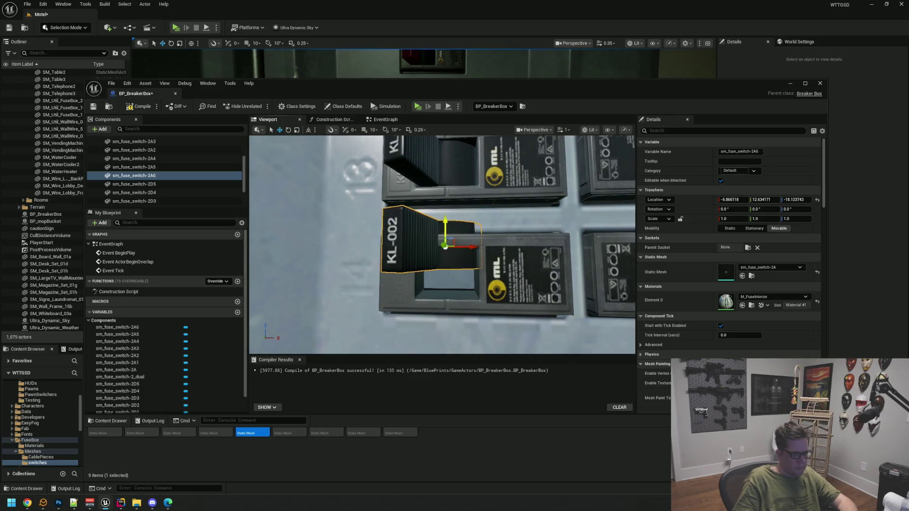
pyautogui.moveTo(445, 226); pyautogui.dragTo(451, 244)
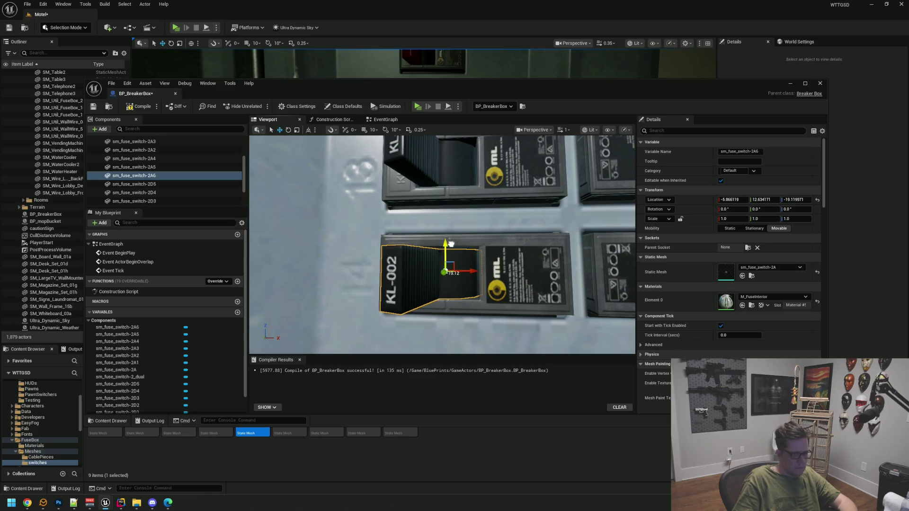
pyautogui.moveTo(175, 426); pyautogui.dragTo(175, 369)
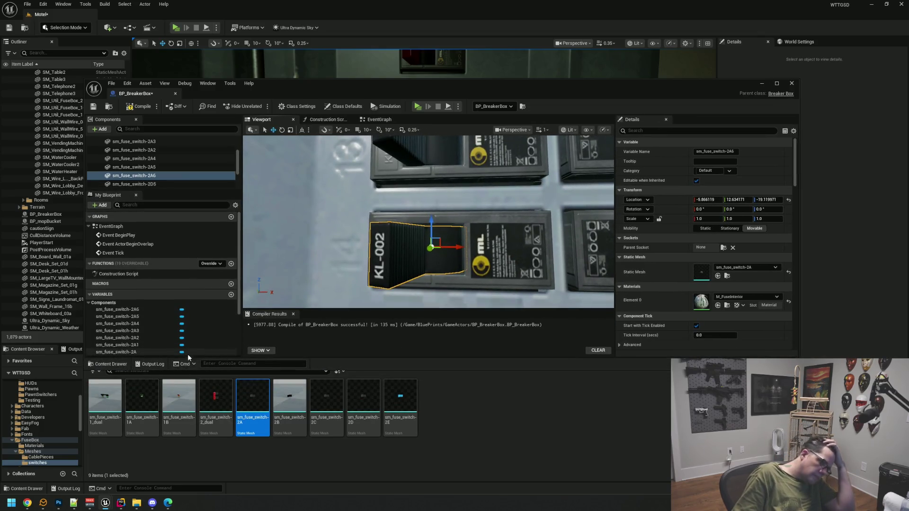
pyautogui.click(179, 400)
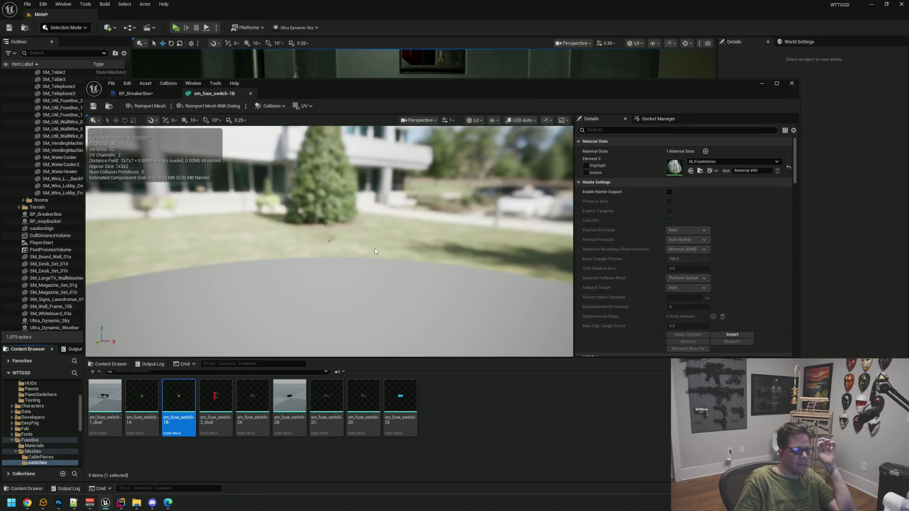
# Inspect the sm_fuse_switch-1B preview, close it, and preview sm_fuse_switch-1A.
pyautogui.moveTo(328, 244)
pyautogui.mouseDown()
pyautogui.moveTo(318, 231)
pyautogui.moveTo(326, 244)
pyautogui.mouseUp()
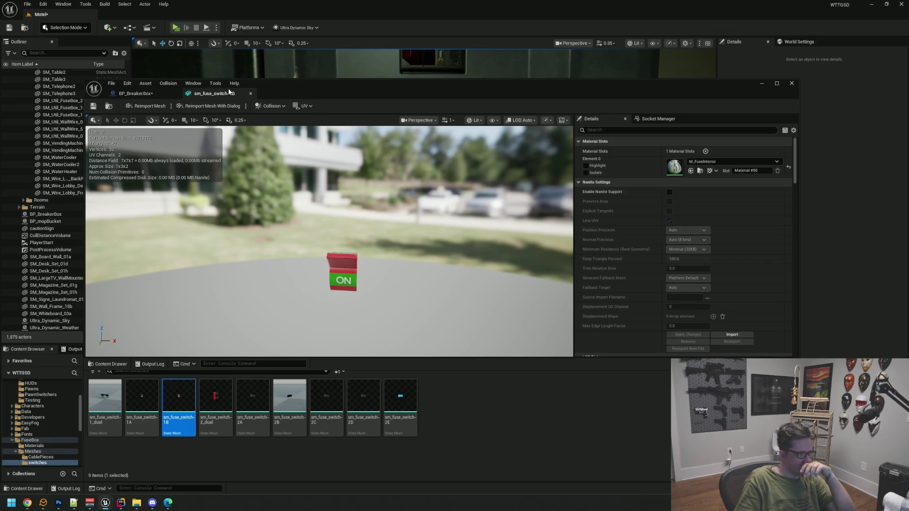
pyautogui.click(251, 94)
pyautogui.click(142, 398)
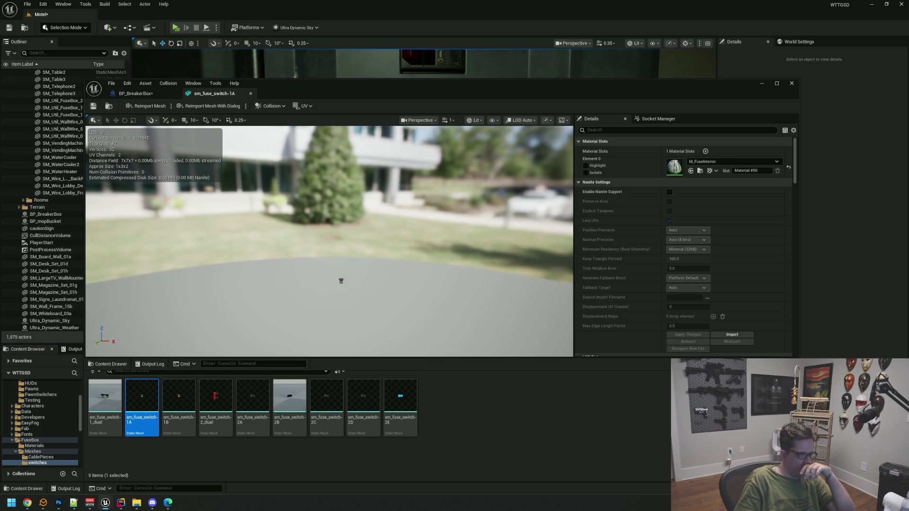
pyautogui.moveTo(322, 270)
pyautogui.mouseDown()
pyautogui.moveTo(331, 280)
pyautogui.moveTo(318, 303)
pyautogui.moveTo(321, 283)
pyautogui.mouseUp()
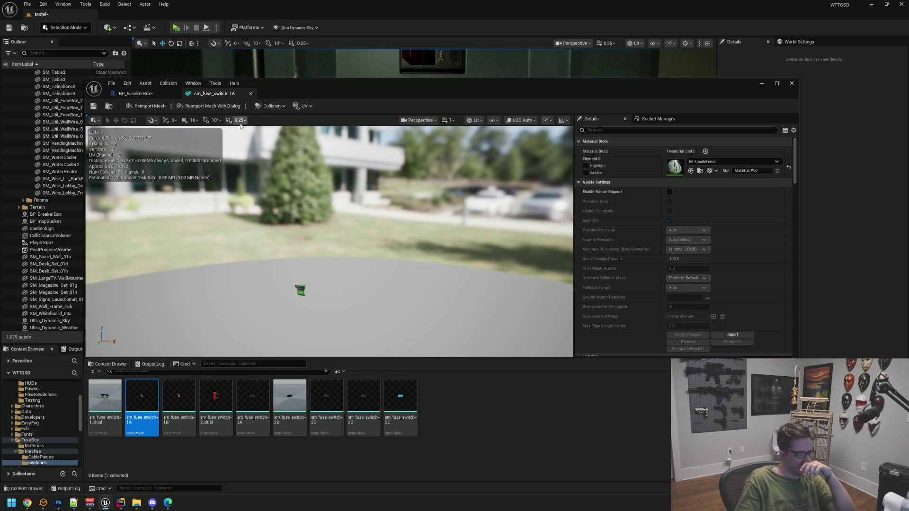
# Preview the sm_fuse_switch-2C and 2E meshes, then close both preview tabs.
pyautogui.click(136, 94)
pyautogui.click(326, 397)
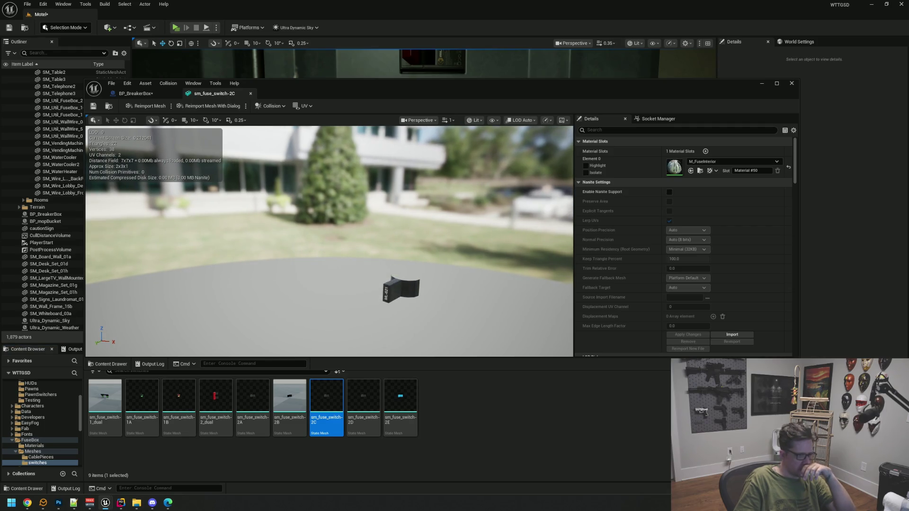
pyautogui.click(408, 393)
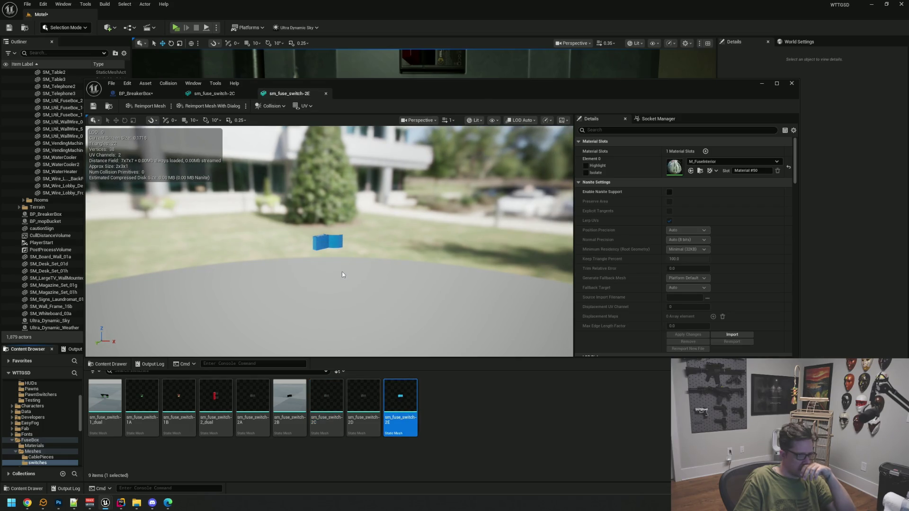
pyautogui.moveTo(365, 277)
pyautogui.mouseDown()
pyautogui.moveTo(407, 278)
pyautogui.moveTo(360, 256)
pyautogui.mouseUp()
pyautogui.press('f')
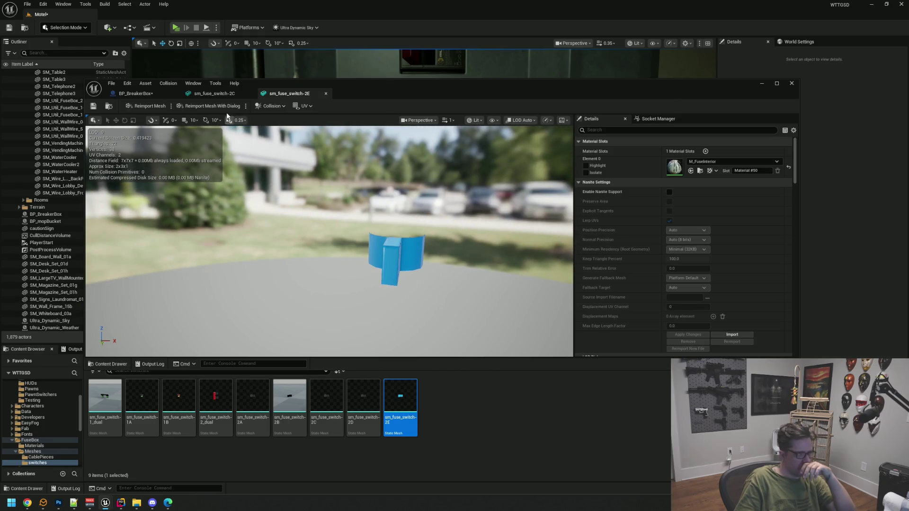
pyautogui.middleClick(272, 98)
pyautogui.middleClick(231, 96)
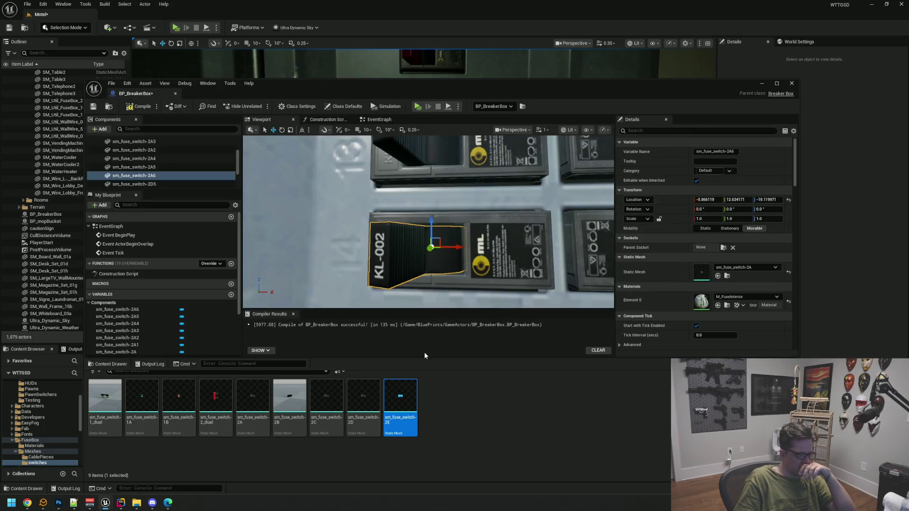
# Add the 2E switch under SM Breaker Box Base, delete 2A6, and paste its location onto 2E.
pyautogui.moveTo(402, 399)
pyautogui.mouseDown()
pyautogui.moveTo(197, 167)
pyautogui.moveTo(168, 160)
pyautogui.moveTo(175, 151)
pyautogui.moveTo(166, 159)
pyautogui.mouseUp()
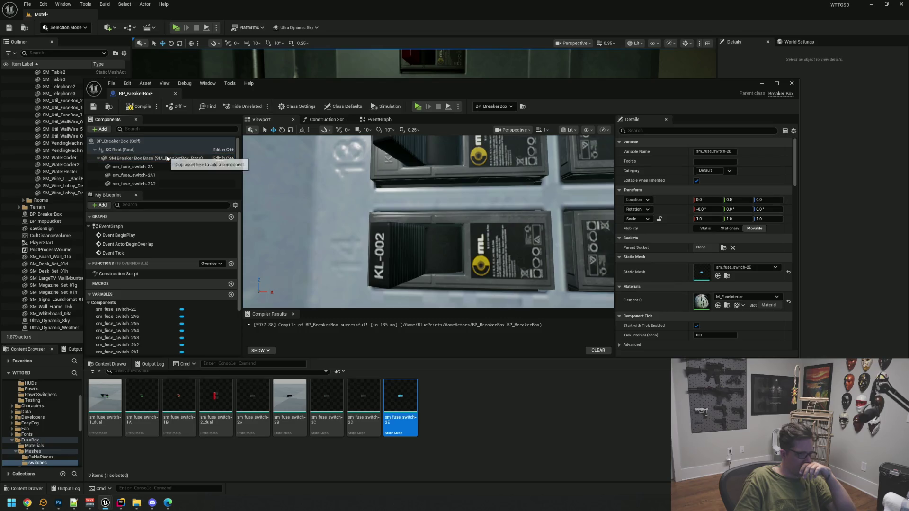
pyautogui.click(455, 239)
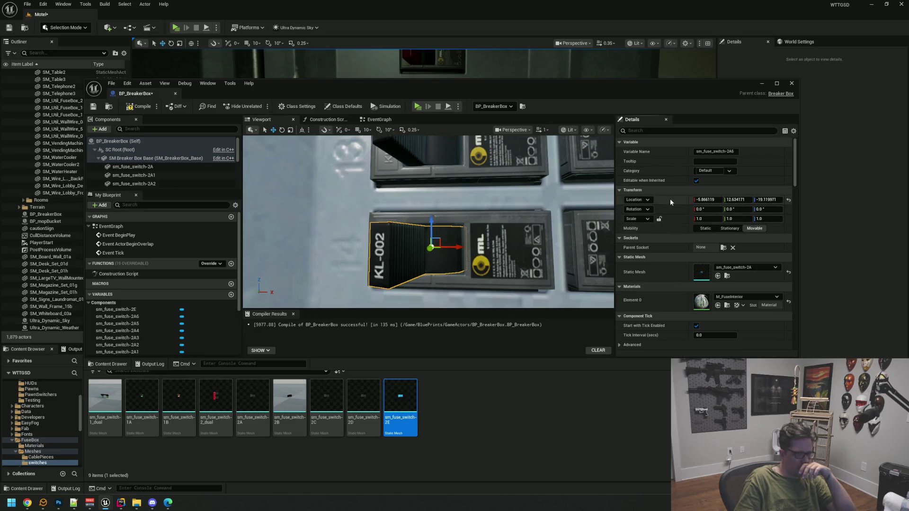
pyautogui.scroll(-5, 147, 174)
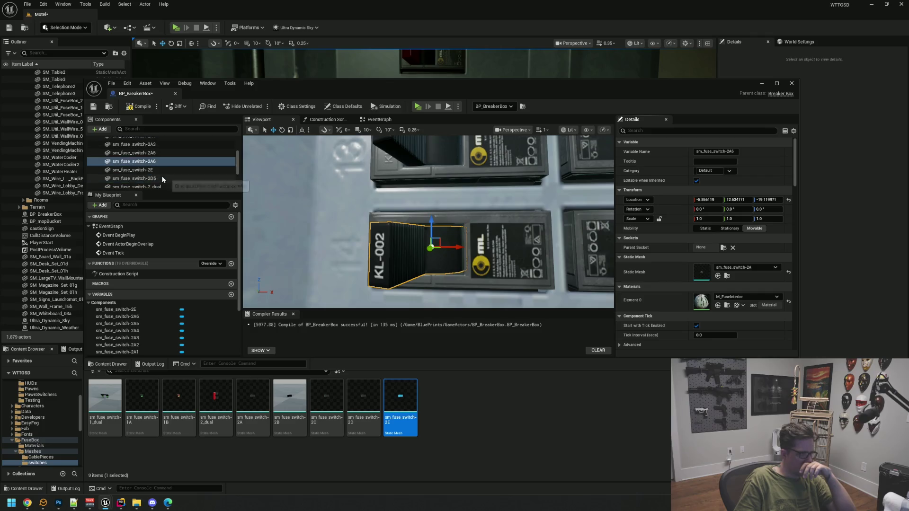
pyautogui.moveTo(424, 257); pyautogui.dragTo(422, 257)
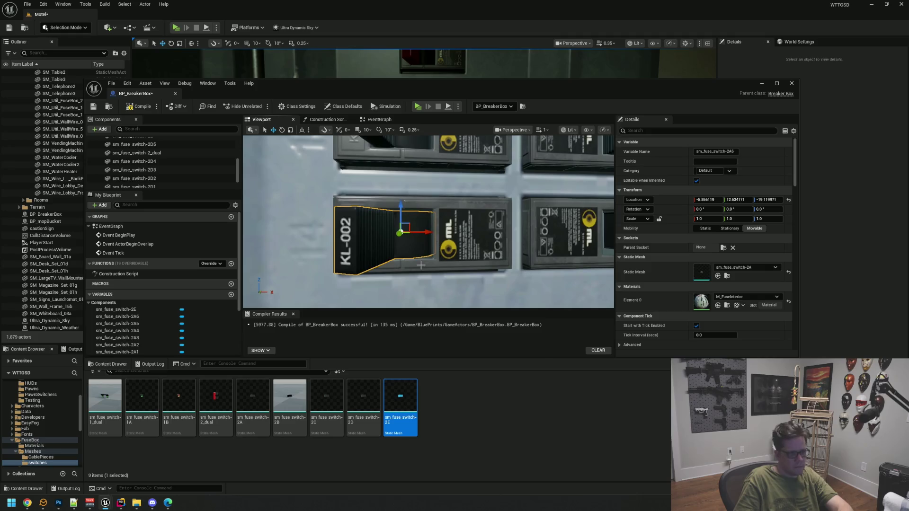
pyautogui.press('Delete')
pyautogui.scroll(3, 202, 167)
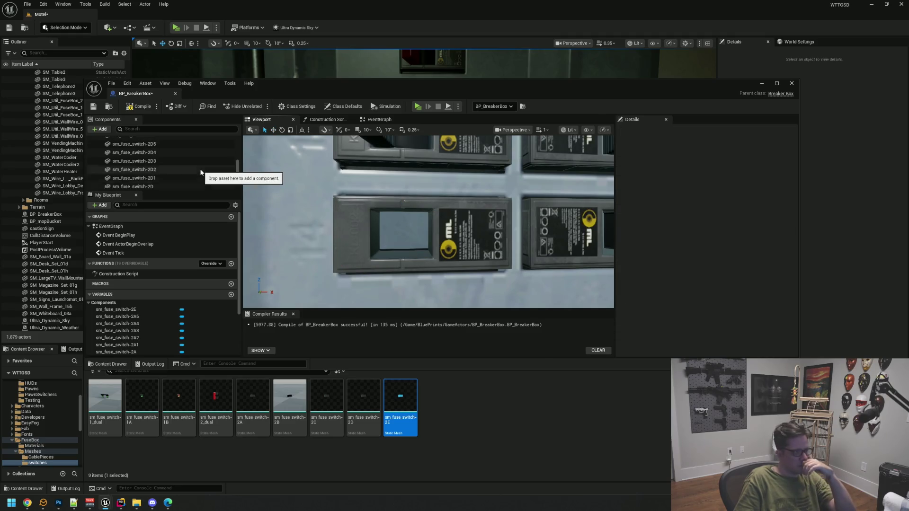
pyautogui.scroll(-3, 201, 172)
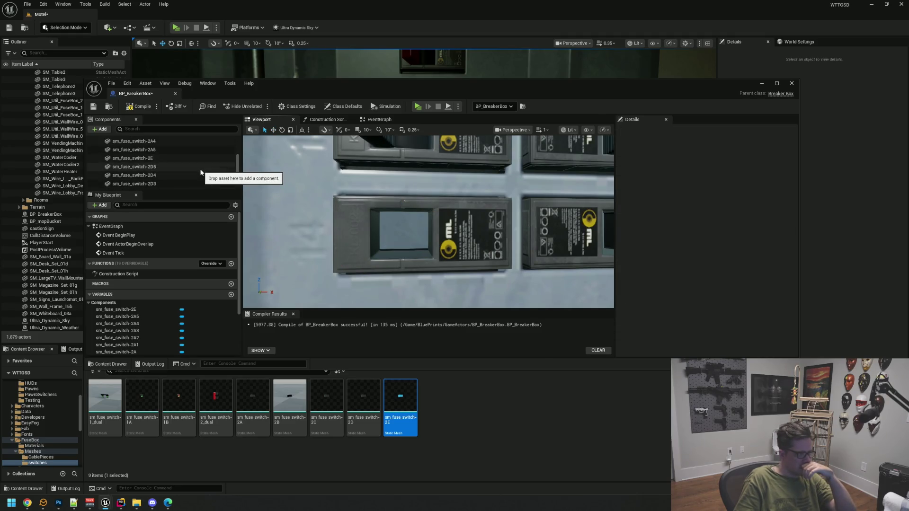
pyautogui.click(229, 159)
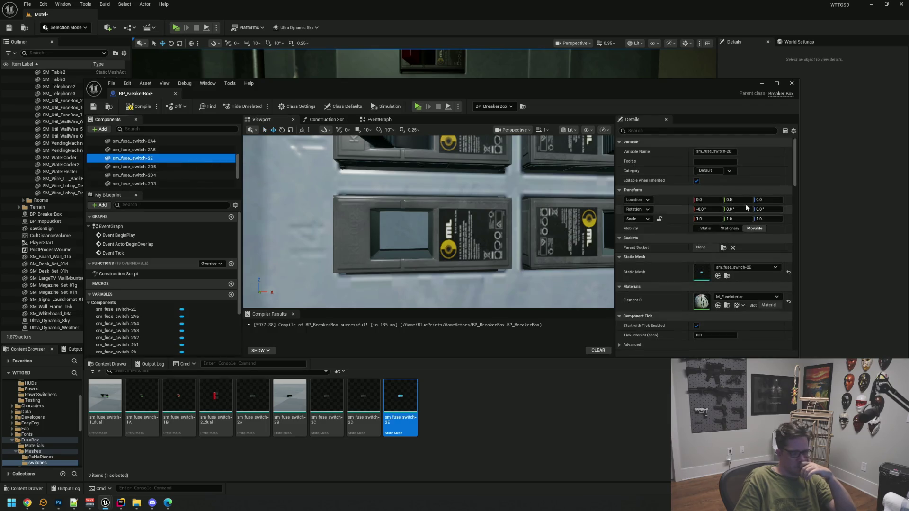
pyautogui.rightClick(678, 202)
pyautogui.click(686, 223)
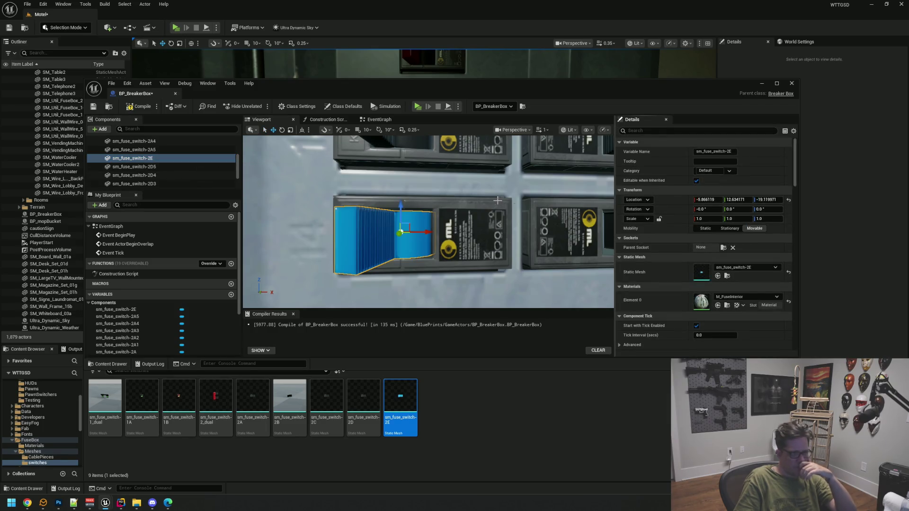
# Check the new 2E switch on the breaker panel in the level viewport.
pyautogui.moveTo(267, 85); pyautogui.dragTo(302, 300)
pyautogui.moveTo(437, 190)
pyautogui.mouseDown()
pyautogui.moveTo(431, 213)
pyautogui.moveTo(455, 213)
pyautogui.moveTo(450, 189)
pyautogui.moveTo(438, 190)
pyautogui.mouseUp()
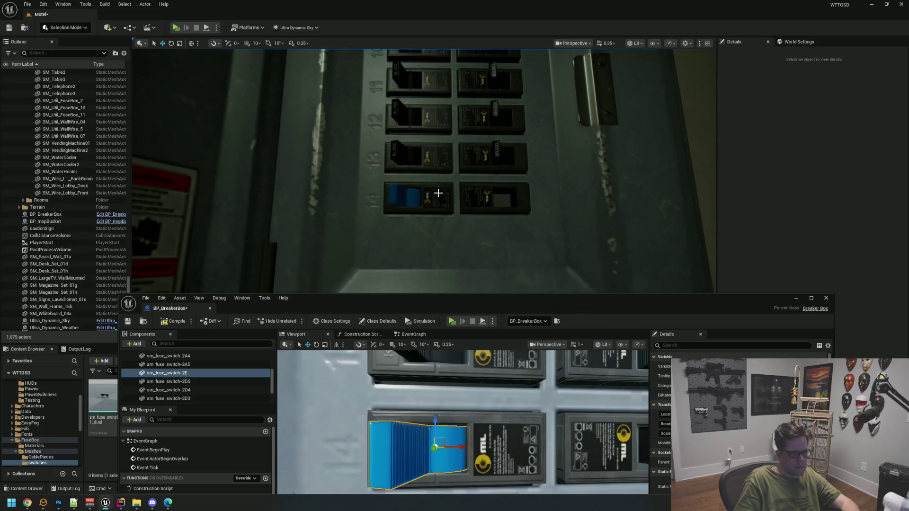
pyautogui.moveTo(457, 243)
pyautogui.mouseDown()
pyautogui.moveTo(457, 227)
pyautogui.moveTo(449, 288)
pyautogui.moveTo(443, 216)
pyautogui.moveTo(443, 226)
pyautogui.mouseUp()
pyautogui.scroll(3, 443, 216)
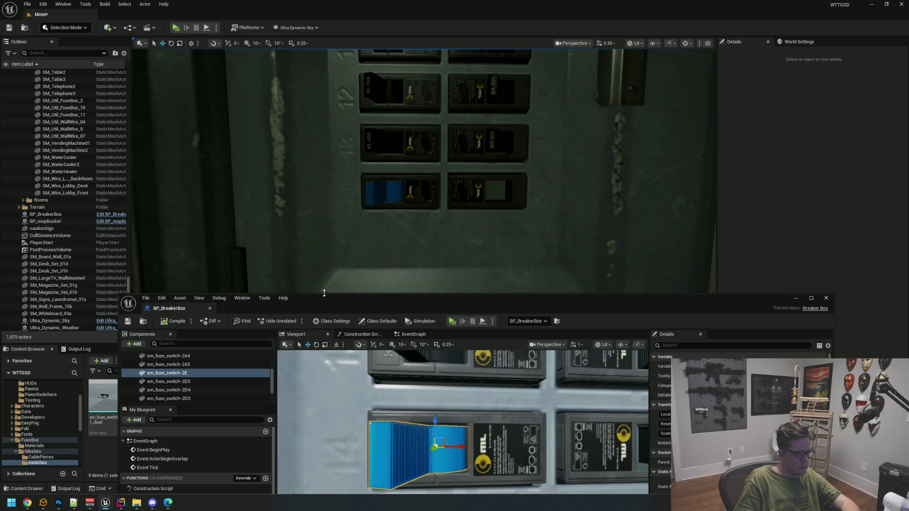
pyautogui.moveTo(387, 293); pyautogui.dragTo(381, 248)
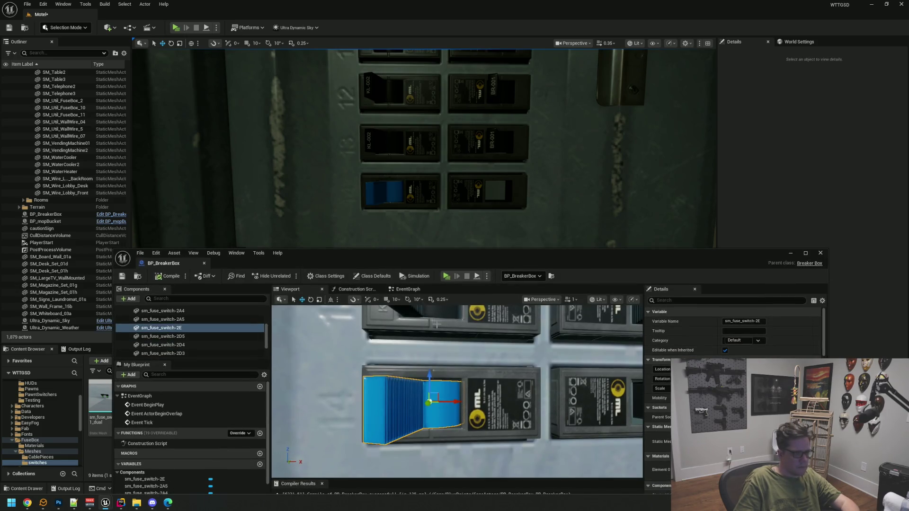
# Add the sm_fuse_switch-2A mesh as a new component.
pyautogui.click(225, 336)
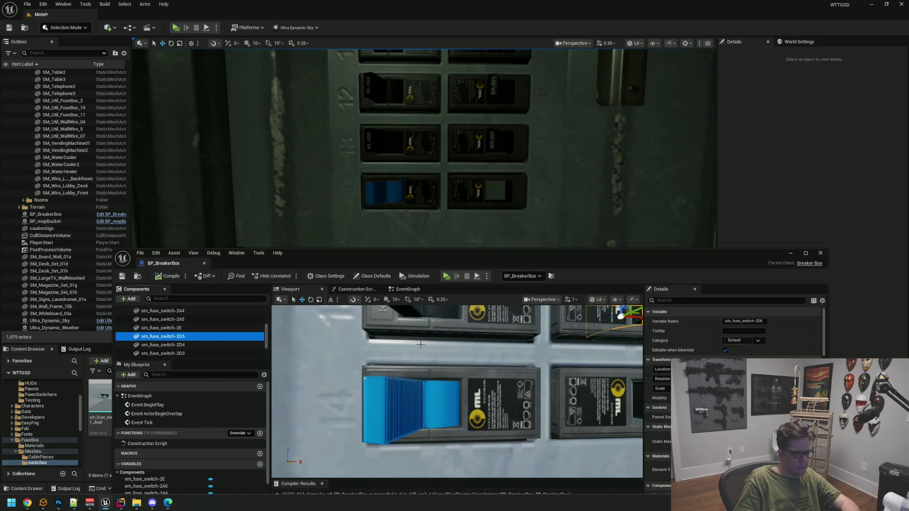
pyautogui.moveTo(420, 260); pyautogui.dragTo(404, 136)
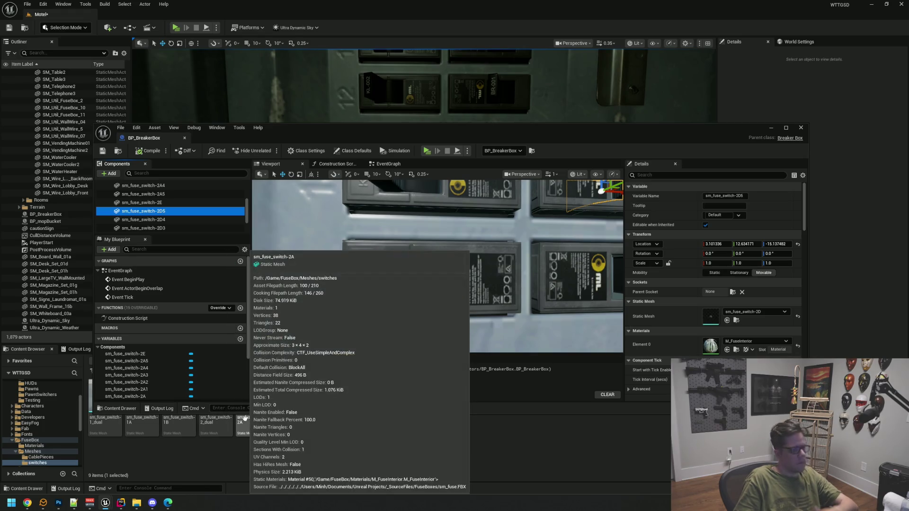
pyautogui.moveTo(244, 422)
pyautogui.mouseDown()
pyautogui.moveTo(180, 243)
pyautogui.moveTo(180, 203)
pyautogui.moveTo(170, 210)
pyautogui.moveTo(172, 194)
pyautogui.moveTo(189, 195)
pyautogui.moveTo(178, 203)
pyautogui.mouseUp()
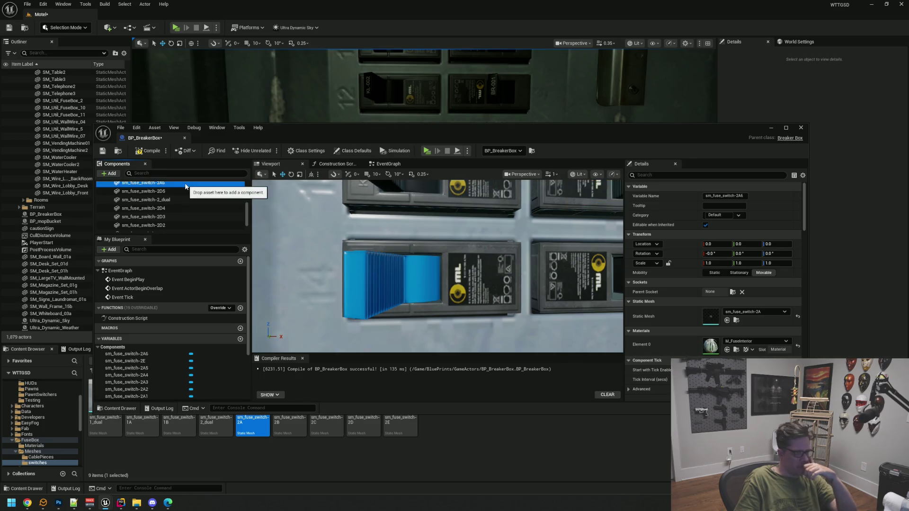
# Delete the blue 2E switch component.
pyautogui.moveTo(186, 186)
pyautogui.mouseDown()
pyautogui.moveTo(374, 291)
pyautogui.moveTo(398, 283)
pyautogui.mouseUp()
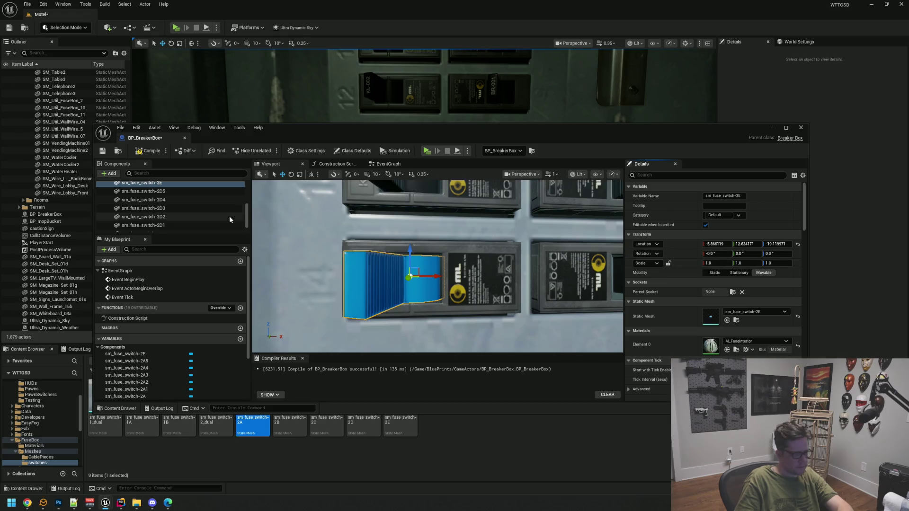
pyautogui.press('Delete')
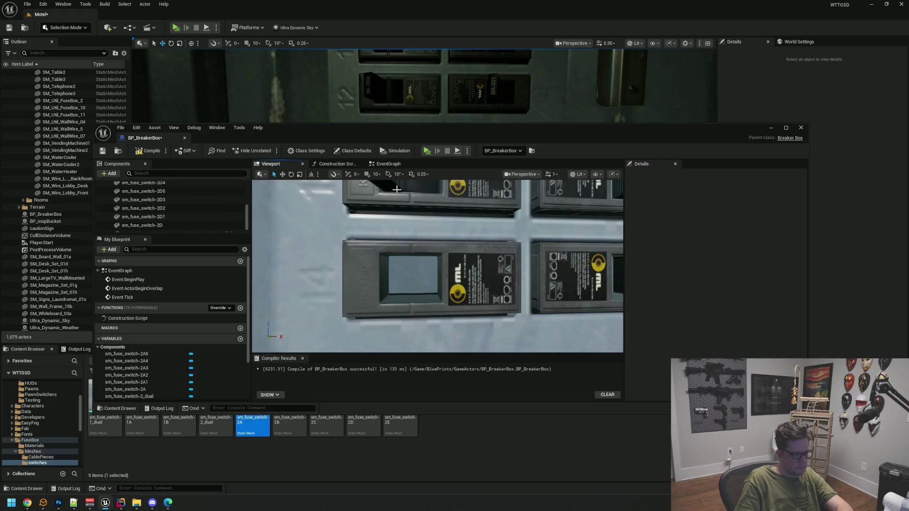
pyautogui.click(397, 189)
pyautogui.moveTo(479, 243); pyautogui.dragTo(562, 231)
pyautogui.click(562, 232)
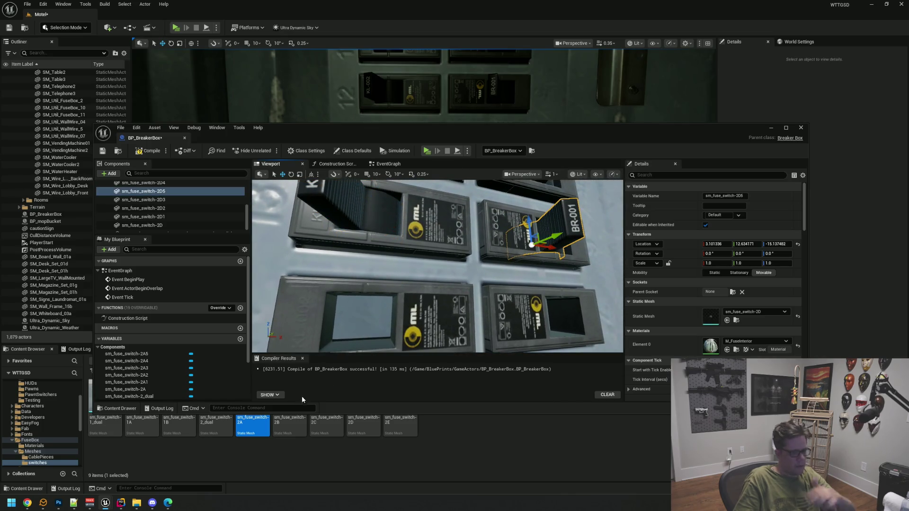
# Add the 2B switch mesh as a component and paste the stored location onto it.
pyautogui.moveTo(289, 425)
pyautogui.mouseDown()
pyautogui.moveTo(188, 204)
pyautogui.moveTo(198, 201)
pyautogui.moveTo(176, 204)
pyautogui.moveTo(189, 209)
pyautogui.mouseUp()
pyautogui.scroll(-1, 188, 211)
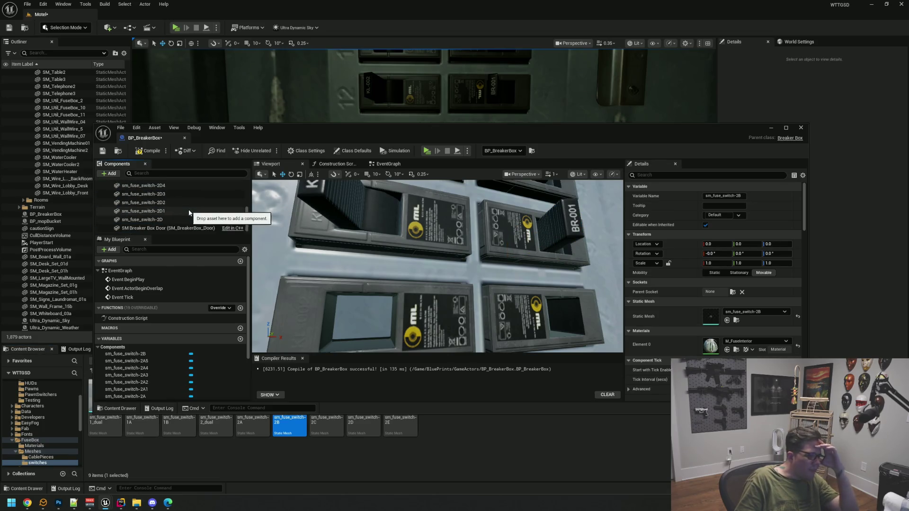
pyautogui.rightClick(176, 217)
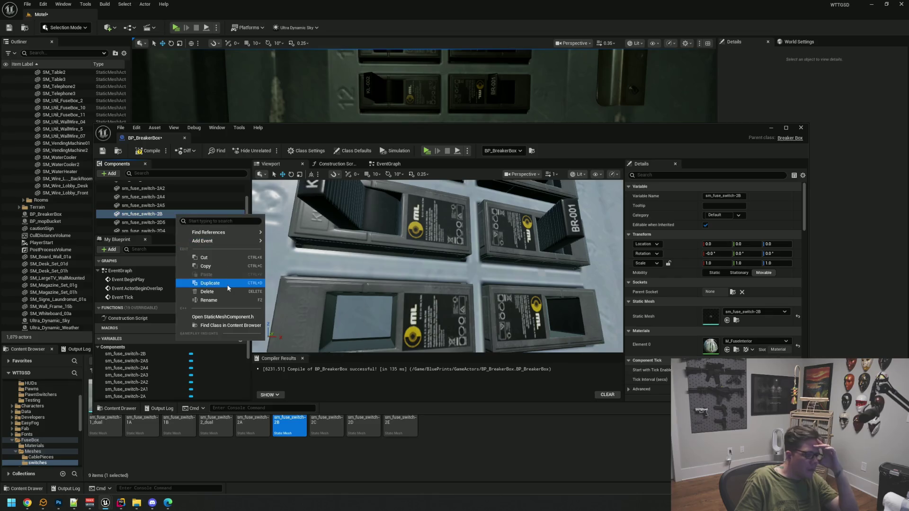
pyautogui.rightClick(696, 243)
pyautogui.click(718, 264)
pyautogui.press('f')
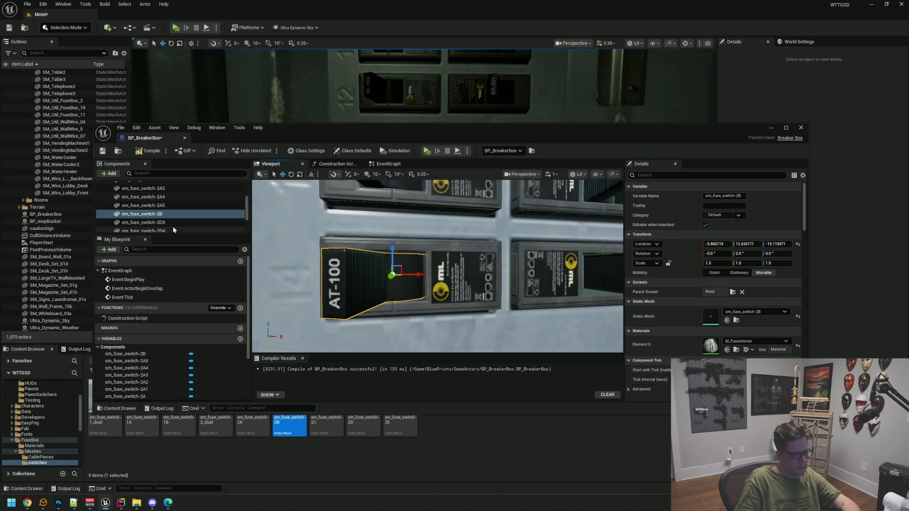
# Inspect the 2D4 and 2D5 switch components up close.
pyautogui.click(142, 231)
pyautogui.press('f')
pyautogui.scroll(-5, 476, 259)
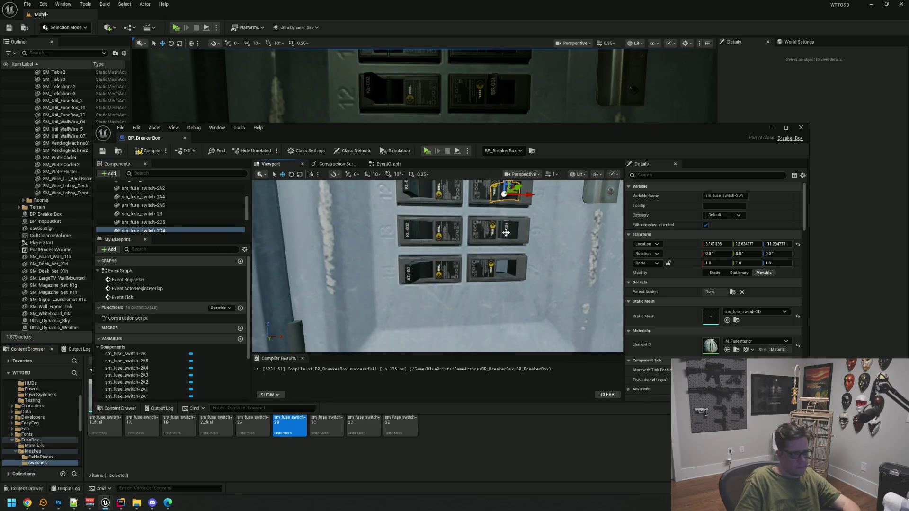
pyautogui.click(506, 232)
pyautogui.press('f')
pyautogui.scroll(3, 507, 232)
pyautogui.moveTo(460, 287)
pyautogui.mouseDown()
pyautogui.moveTo(436, 284)
pyautogui.moveTo(460, 287)
pyautogui.mouseUp()
# Duplicate the 2D5 switch and lower the copy into the empty bottom-right slot.
pyautogui.hotkey('ctrl', 'd')
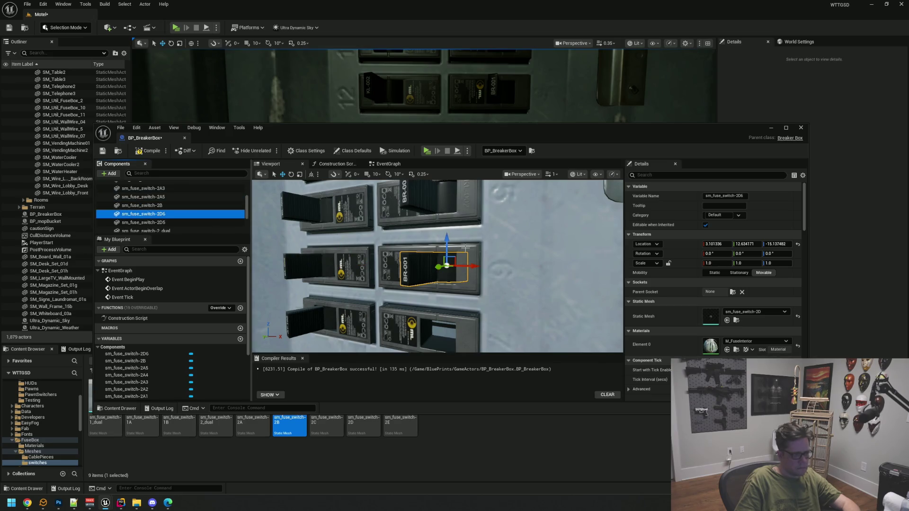
pyautogui.moveTo(447, 240)
pyautogui.mouseDown()
pyautogui.moveTo(445, 274)
pyautogui.moveTo(468, 287)
pyautogui.mouseUp()
pyautogui.scroll(-3, 467, 287)
pyautogui.scroll(2, 468, 287)
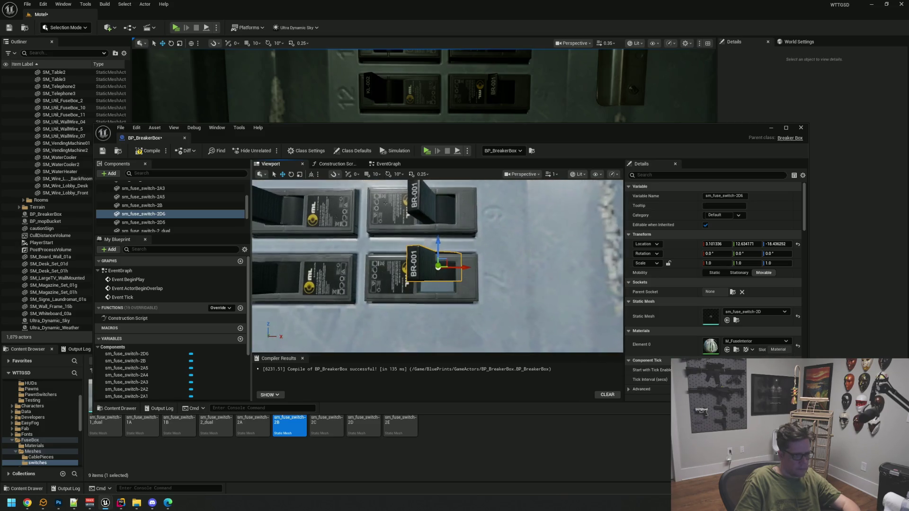
pyautogui.moveTo(438, 239); pyautogui.dragTo(440, 247)
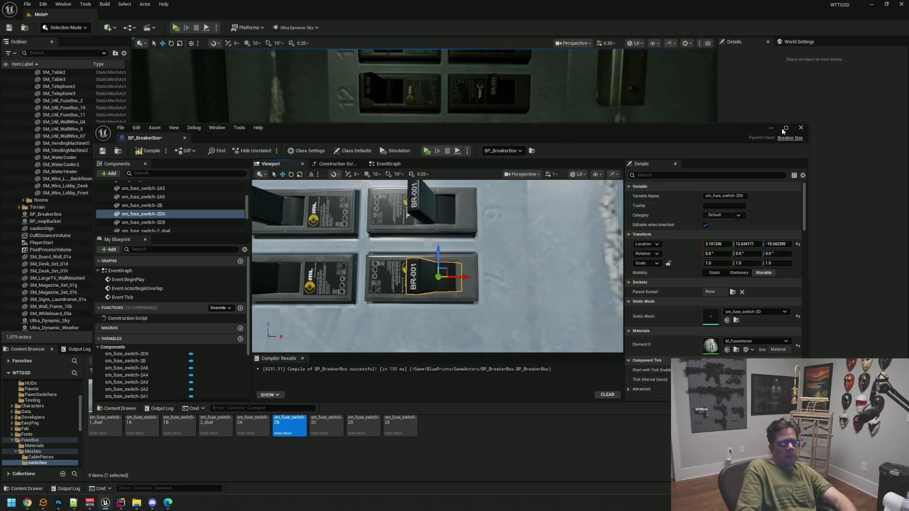
pyautogui.click(785, 128)
pyautogui.moveTo(563, 138)
pyautogui.mouseDown()
pyautogui.moveTo(563, 171)
pyautogui.moveTo(526, 138)
pyautogui.moveTo(514, 152)
pyautogui.moveTo(547, 159)
pyautogui.mouseUp()
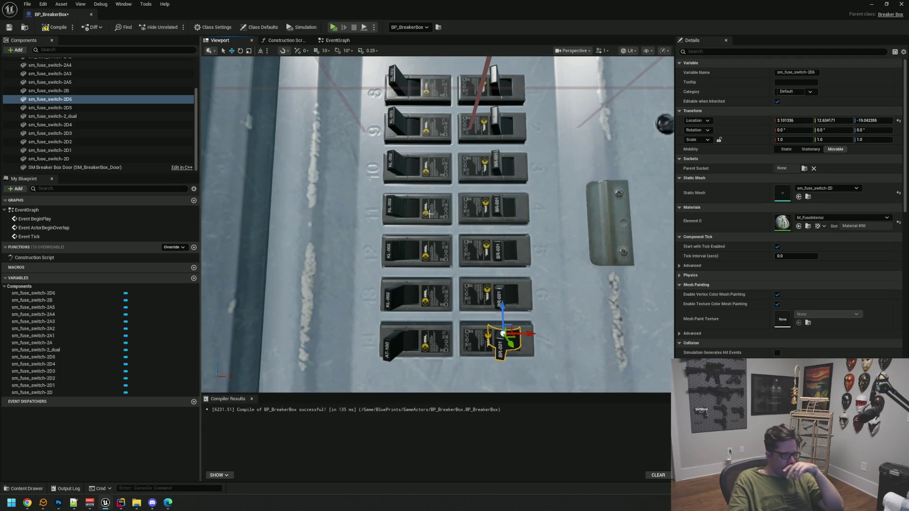
# Add sm_fuse_switch-2C as a component attached under SM Breaker Box Base.
pyautogui.scroll(3, 430, 216)
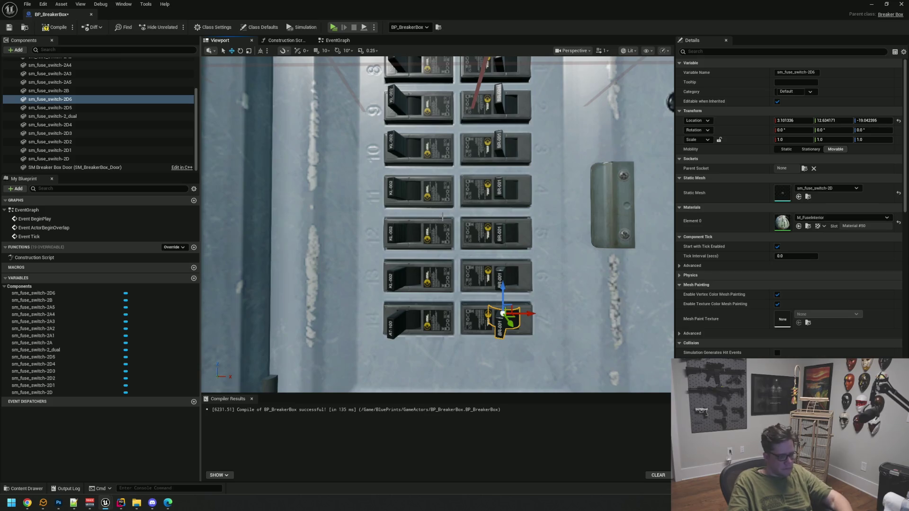
pyautogui.press('f')
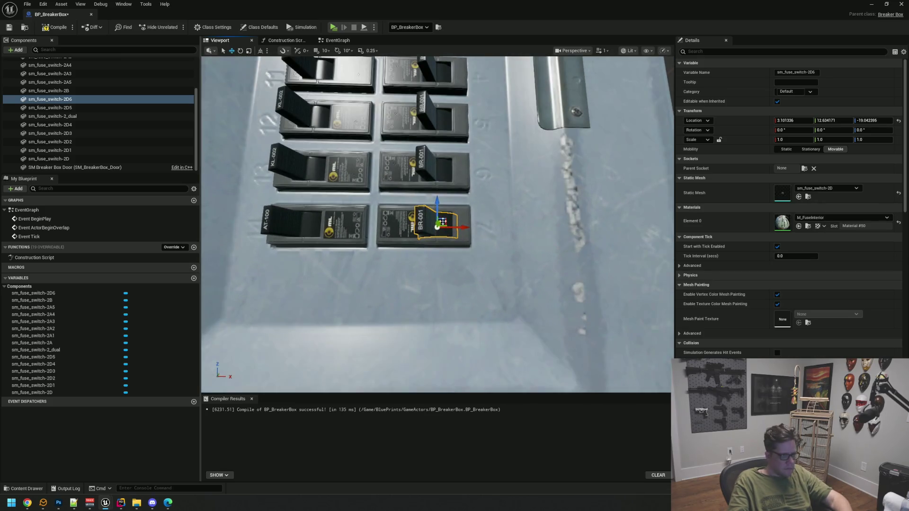
pyautogui.click(887, 4)
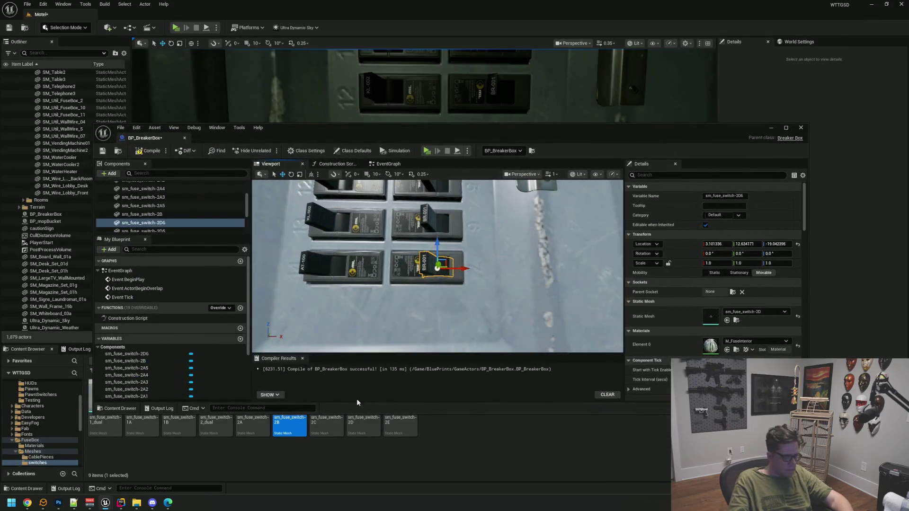
pyautogui.moveTo(327, 433)
pyautogui.mouseDown()
pyautogui.moveTo(215, 221)
pyautogui.moveTo(181, 203)
pyautogui.mouseUp()
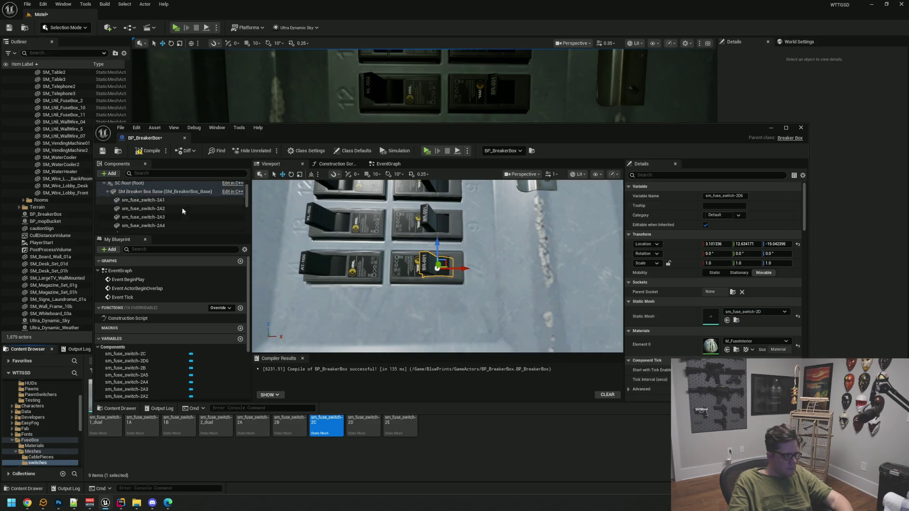
pyautogui.click(786, 128)
pyautogui.moveTo(52, 87)
pyautogui.mouseDown()
pyautogui.moveTo(128, 78)
pyautogui.moveTo(90, 80)
pyautogui.mouseUp()
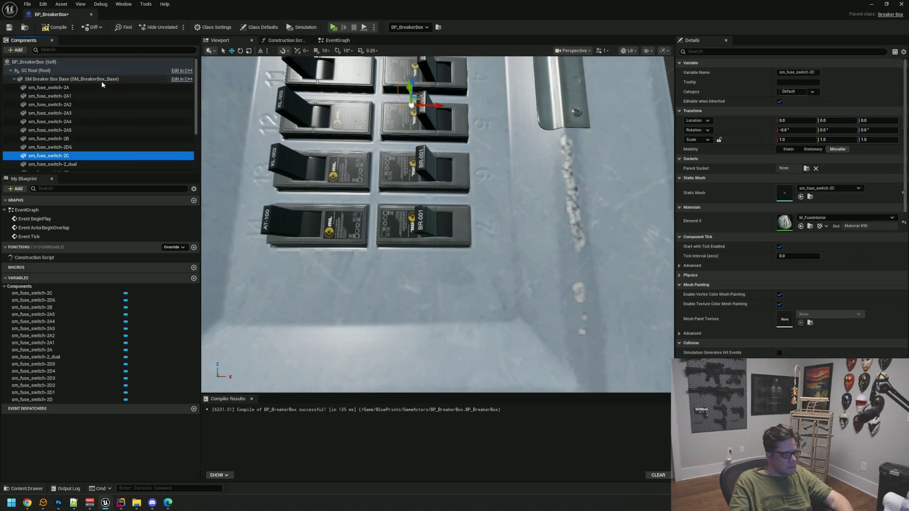
# Copy 2D6's location, delete 2D6, and paste that location onto the 2C switch.
pyautogui.click(447, 216)
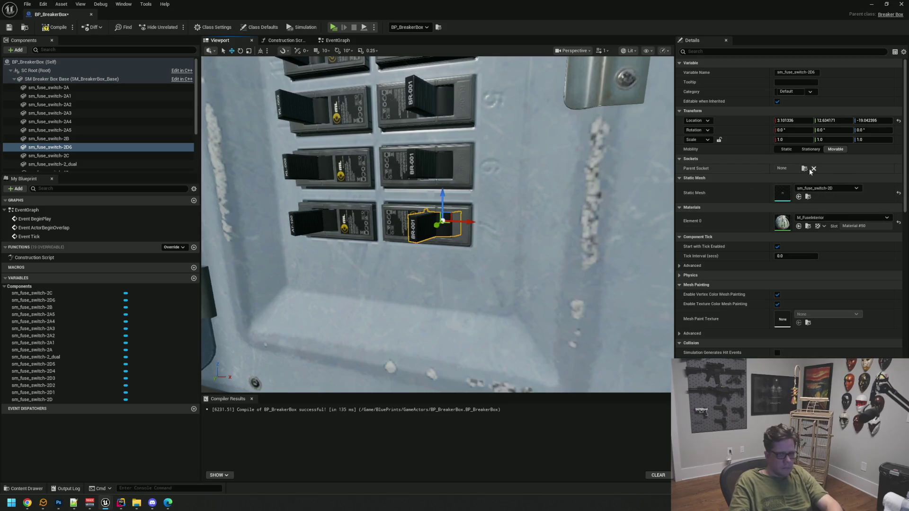
pyautogui.rightClick(749, 121)
pyautogui.click(795, 137)
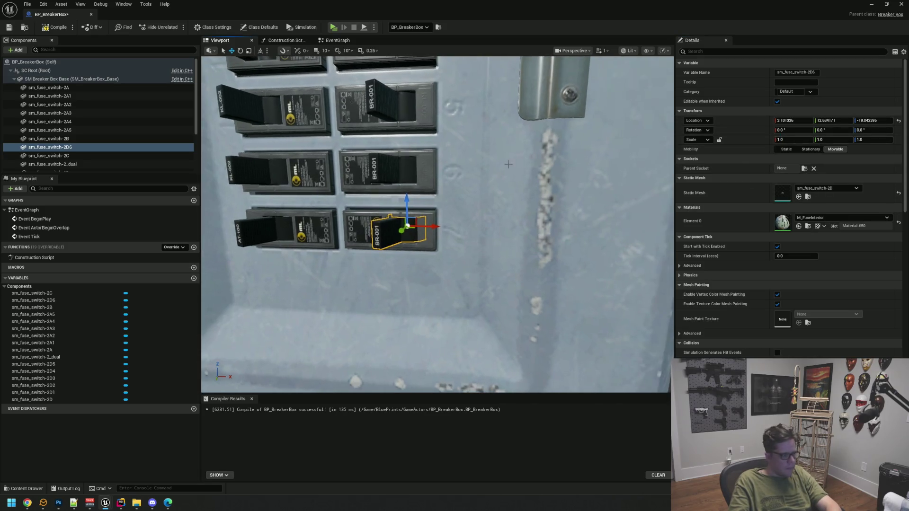
pyautogui.press('Delete')
pyautogui.click(78, 148)
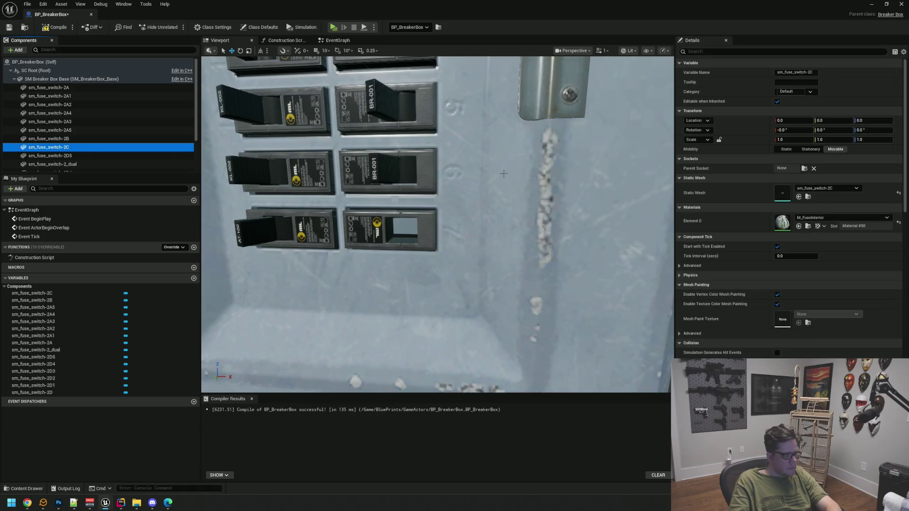
pyautogui.rightClick(754, 121)
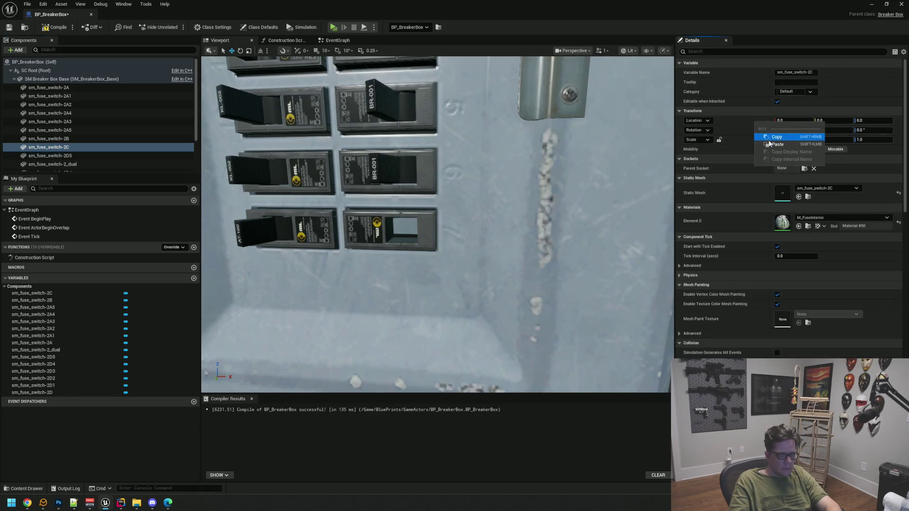
pyautogui.click(789, 145)
pyautogui.moveTo(491, 212)
pyautogui.mouseDown()
pyautogui.moveTo(493, 229)
pyautogui.moveTo(520, 233)
pyautogui.moveTo(479, 258)
pyautogui.mouseUp()
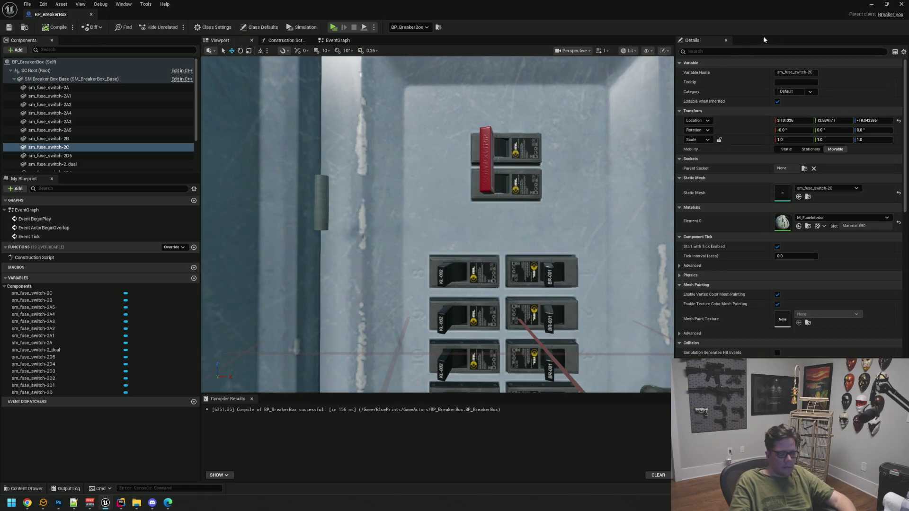
# Minimize the Blueprint editor and fly the level camera around the Motel breaker panel.
pyautogui.click(872, 4)
pyautogui.scroll(-5, 348, 147)
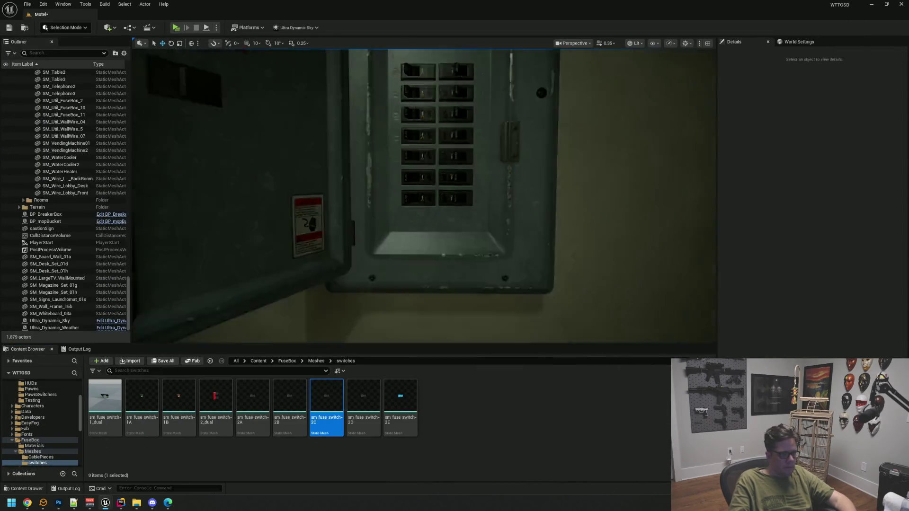
pyautogui.moveTo(348, 147)
pyautogui.mouseDown()
pyautogui.moveTo(354, 81)
pyautogui.moveTo(355, 124)
pyautogui.mouseUp()
pyautogui.moveTo(424, 202)
pyautogui.mouseDown()
pyautogui.moveTo(424, 249)
pyautogui.moveTo(420, 171)
pyautogui.mouseUp()
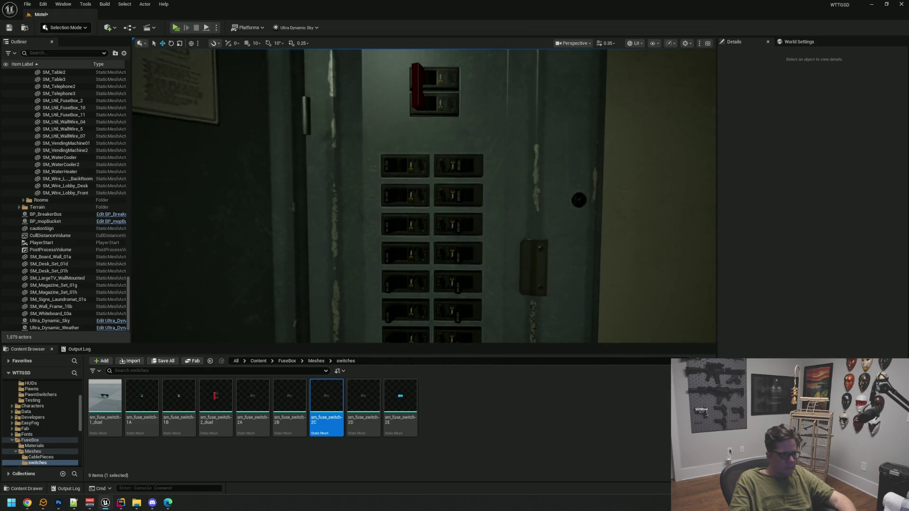
pyautogui.moveTo(417, 223)
pyautogui.mouseDown()
pyautogui.moveTo(412, 240)
pyautogui.moveTo(417, 201)
pyautogui.mouseUp()
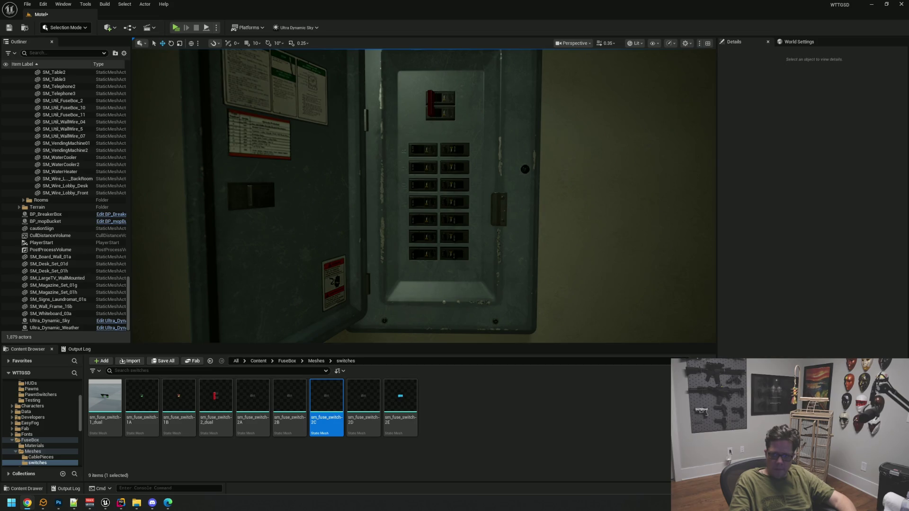
pyautogui.scroll(-10, 430, 186)
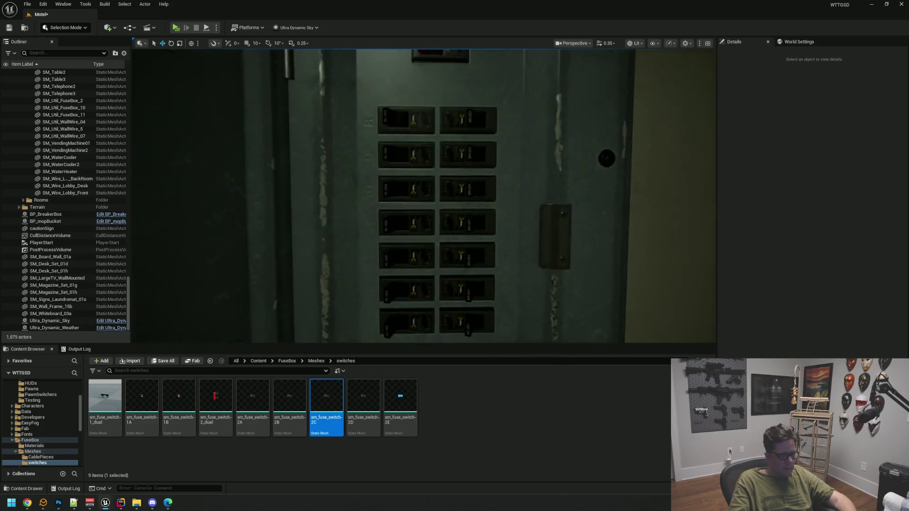
pyautogui.scroll(5, 424, 196)
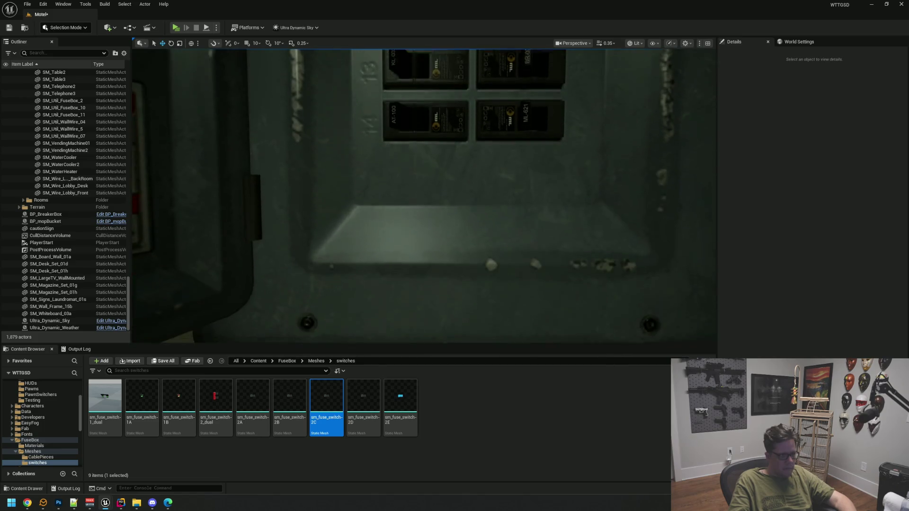
pyautogui.scroll(5, 428, 193)
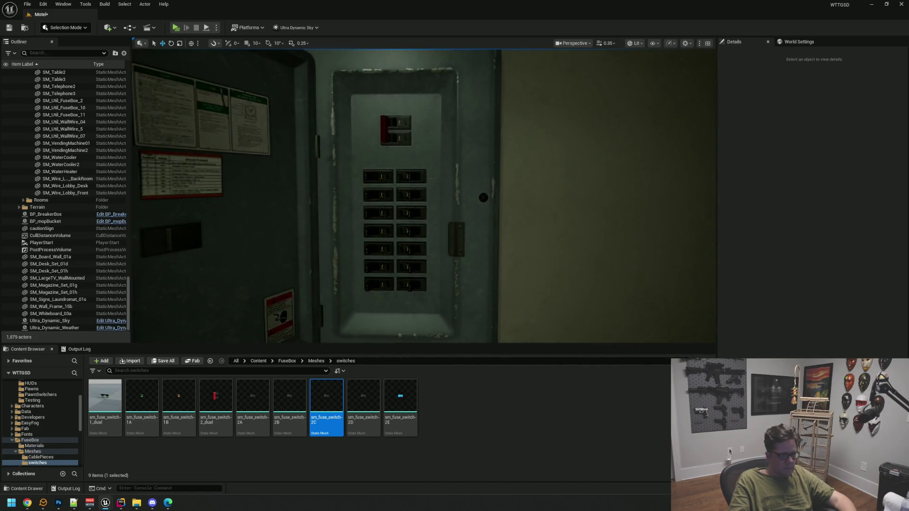
pyautogui.scroll(-3, 429, 192)
pyautogui.scroll(-4, 429, 192)
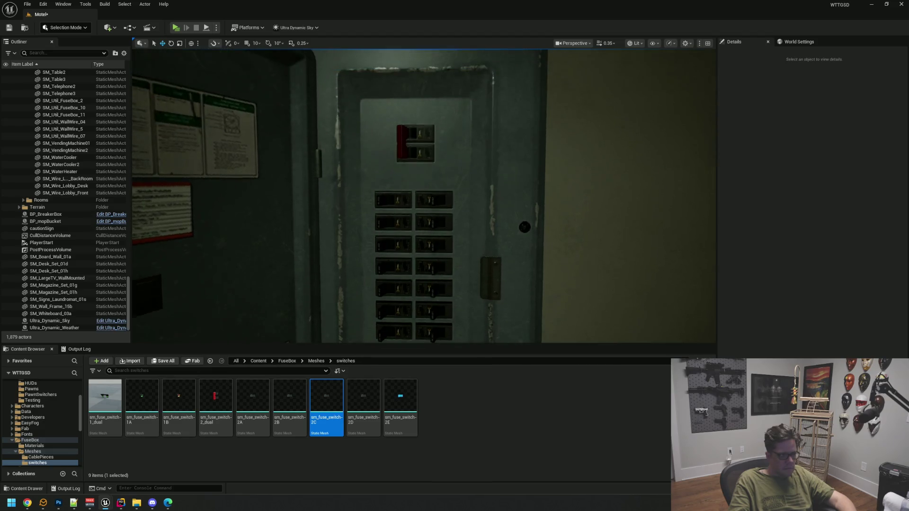
pyautogui.scroll(5, 429, 193)
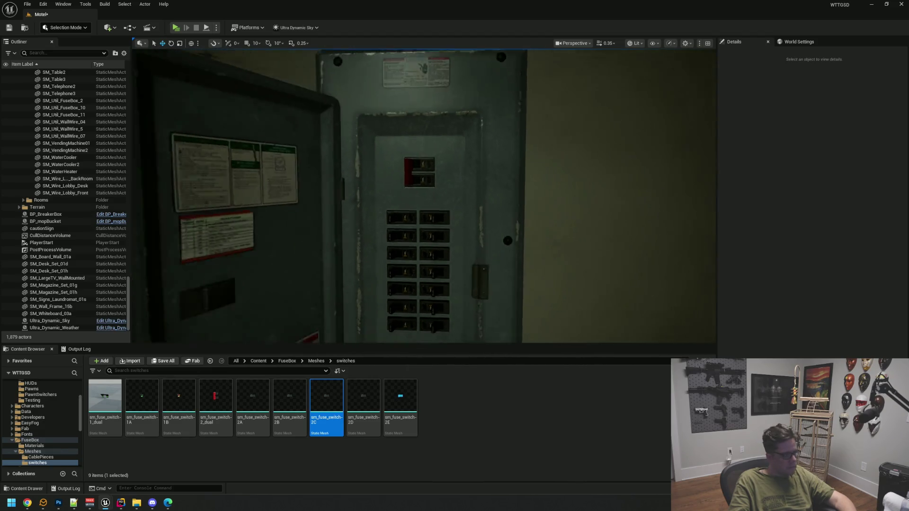
pyautogui.scroll(-5, 428, 193)
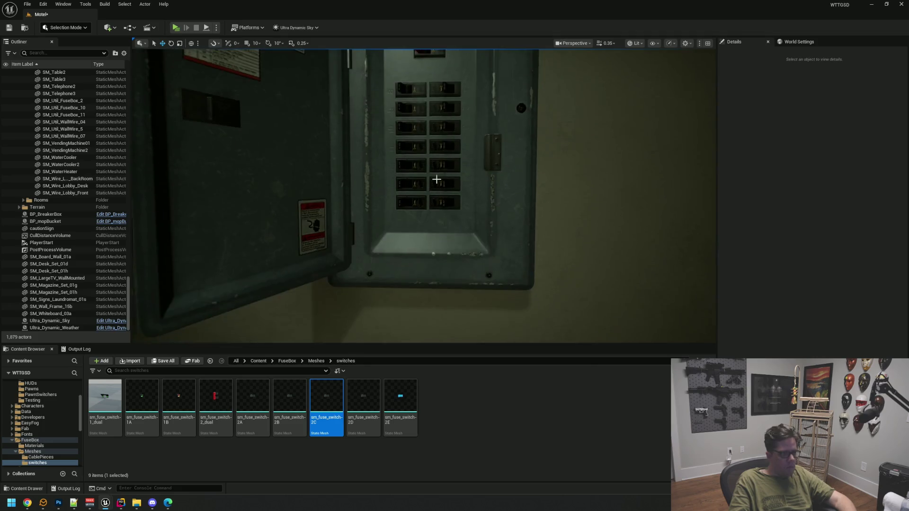
pyautogui.scroll(-4, 436, 180)
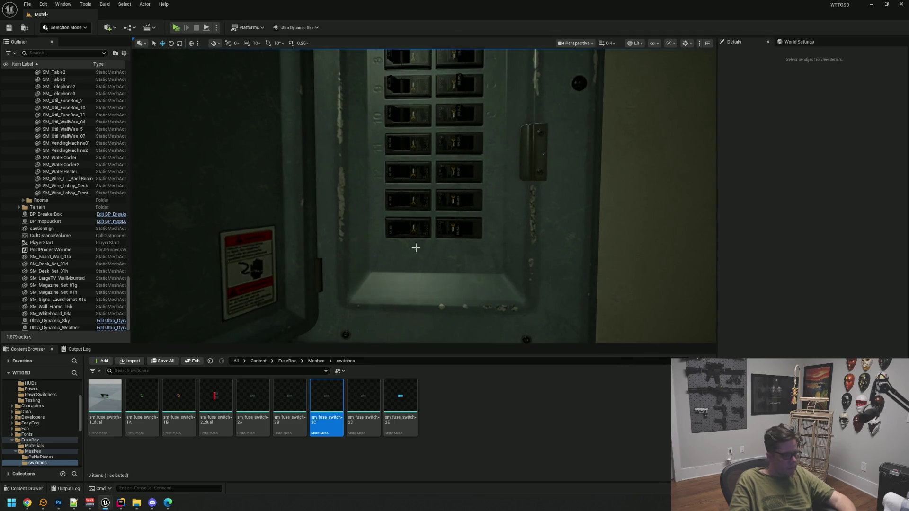
# Restore BP_BreakerBox and set the lower breaker switch's yaw rotation to -42 degrees.
pyautogui.click(103, 505)
pyautogui.click(143, 471)
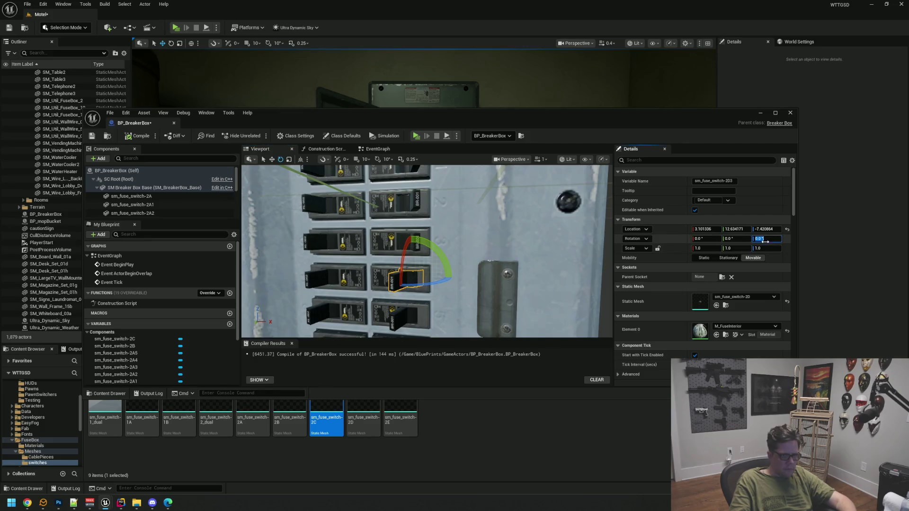
pyautogui.write('2')
pyautogui.press('Return')
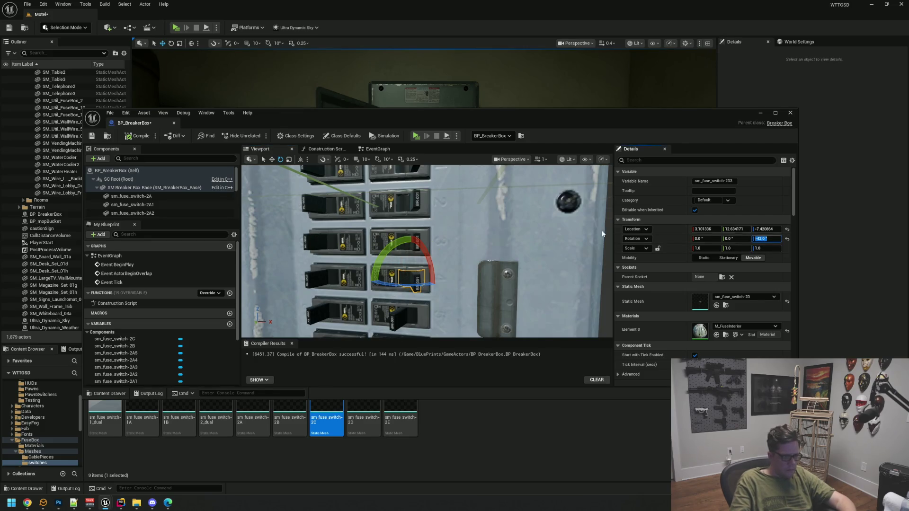
pyautogui.moveTo(426, 251); pyautogui.dragTo(426, 222)
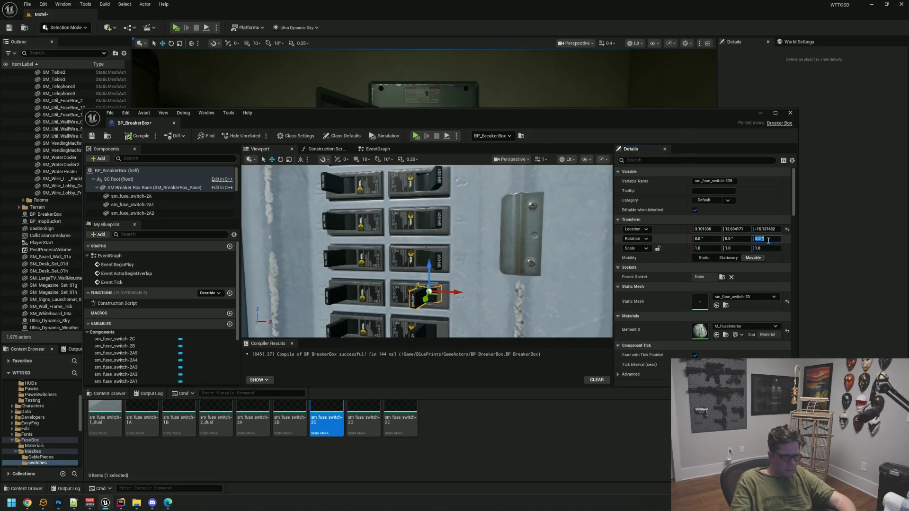
pyautogui.press('Return')
pyautogui.scroll(-3, 414, 287)
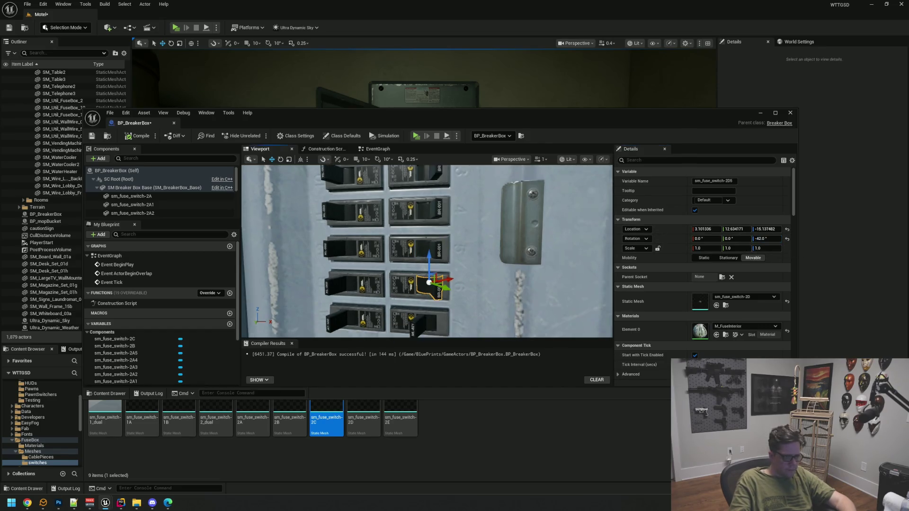
pyautogui.click(415, 287)
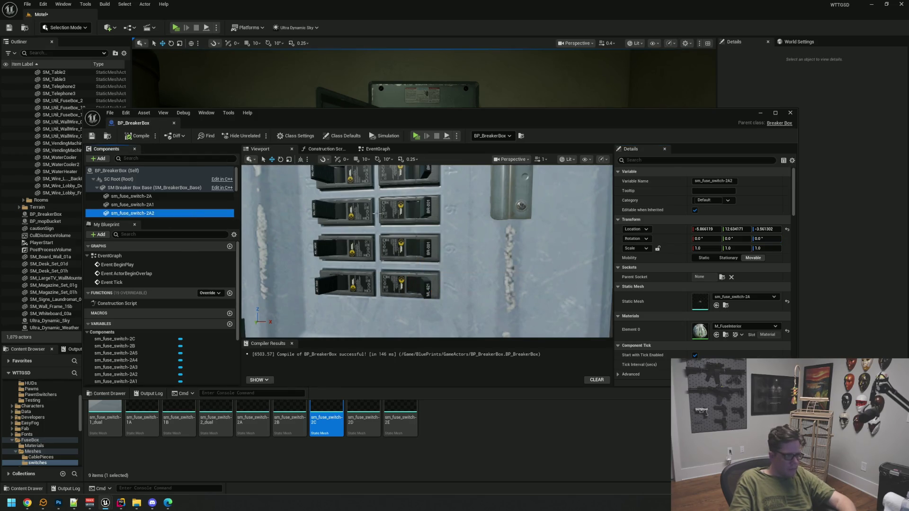
pyautogui.moveTo(424, 117); pyautogui.dragTo(430, 319)
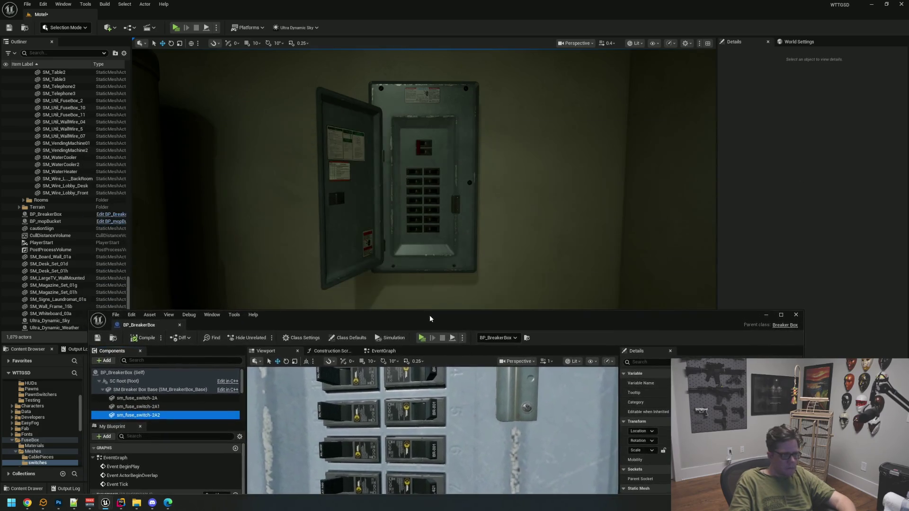
# Close the BP_BreakerBox Blueprint editor, returning to the level view.
pyautogui.scroll(10, 428, 228)
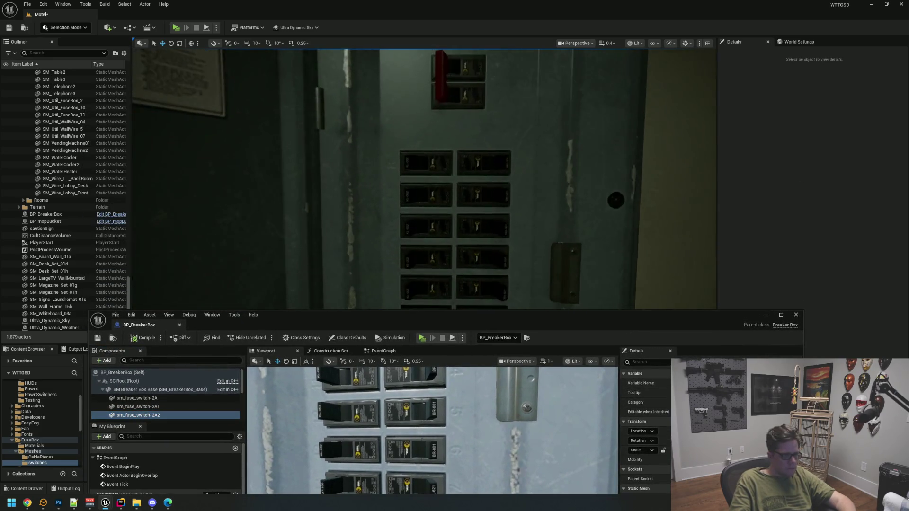
pyautogui.moveTo(428, 228); pyautogui.dragTo(431, 229)
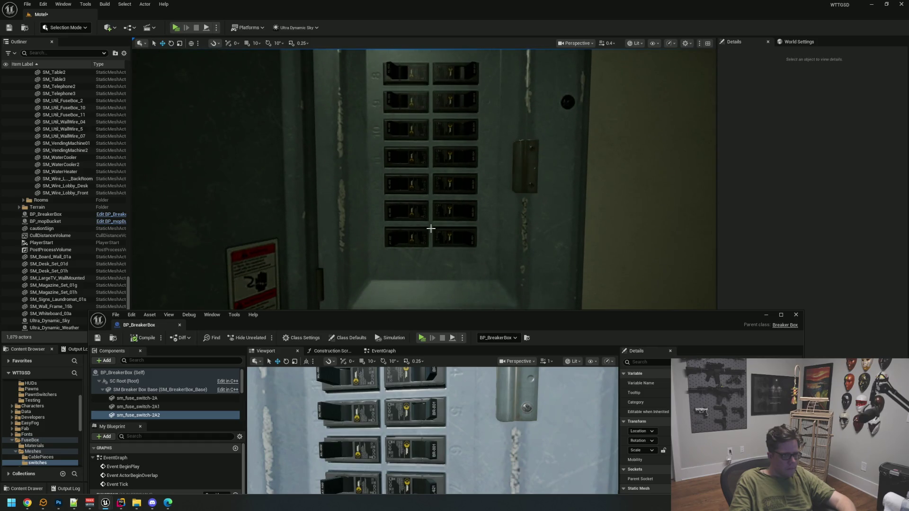
pyautogui.click(797, 314)
# Frame the breaker panel in the viewport and launch a Standalone play preview of the motel.
pyautogui.moveTo(621, 263); pyautogui.dragTo(621, 251)
pyautogui.scroll(-5, 462, 223)
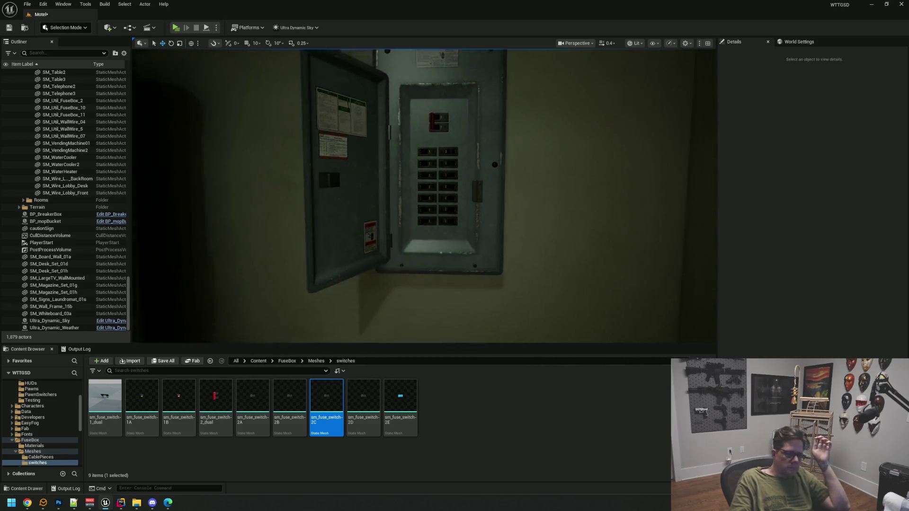
pyautogui.scroll(2, 351, 164)
pyautogui.scroll(3, 459, 214)
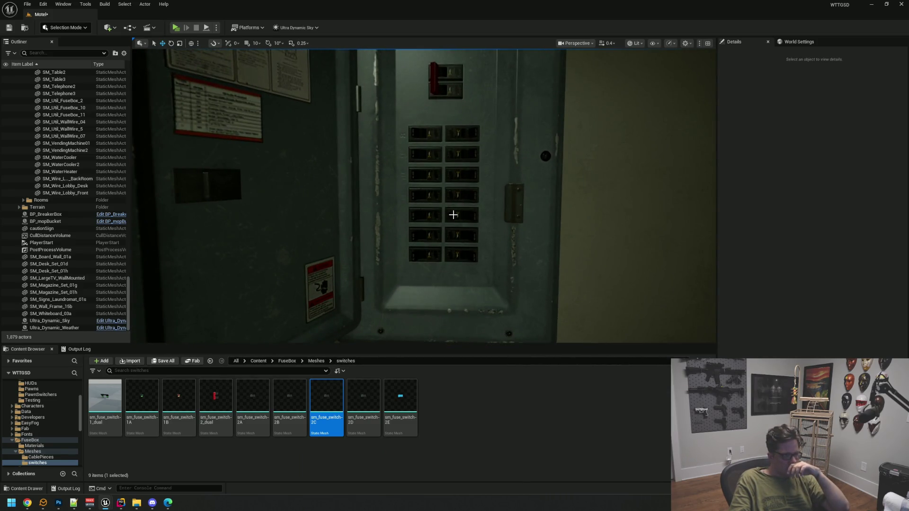
pyautogui.click(176, 29)
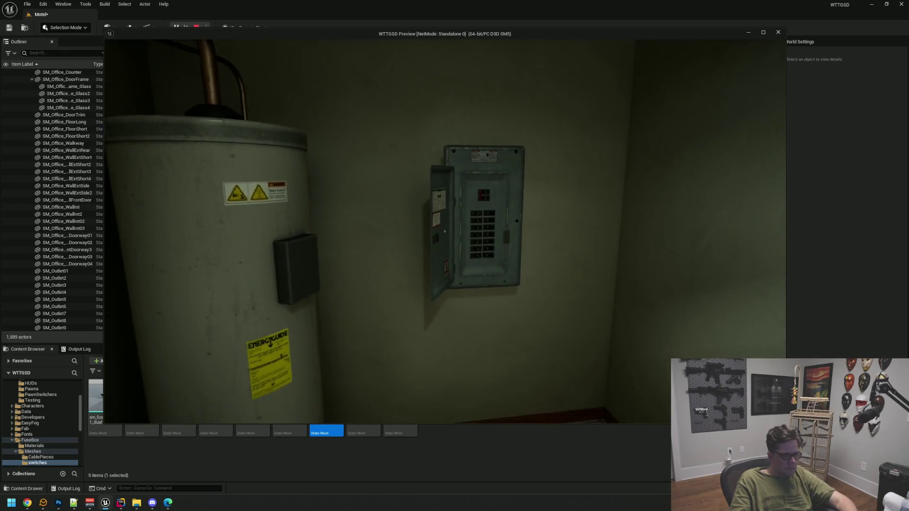
# Stop the play preview and save the Motel level.
pyautogui.press('Escape')
pyautogui.scroll(5, 424, 196)
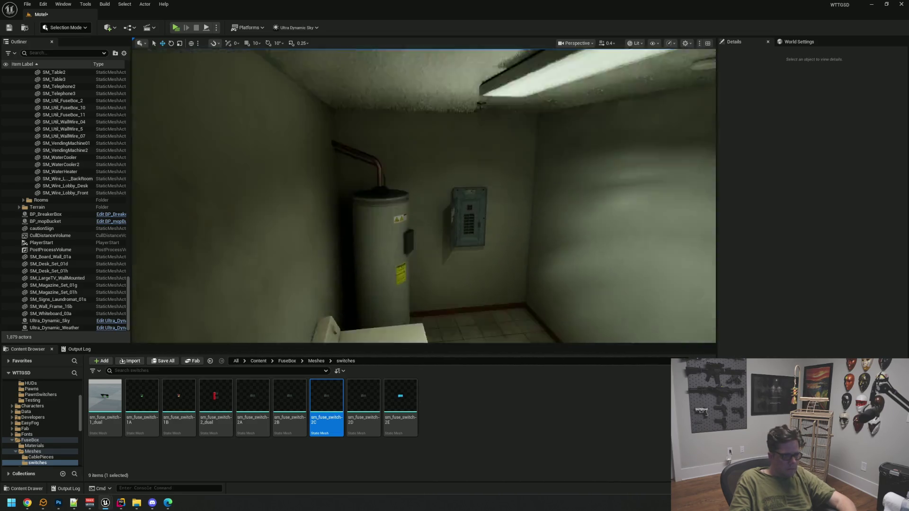
pyautogui.hotkey('ctrl', 's')
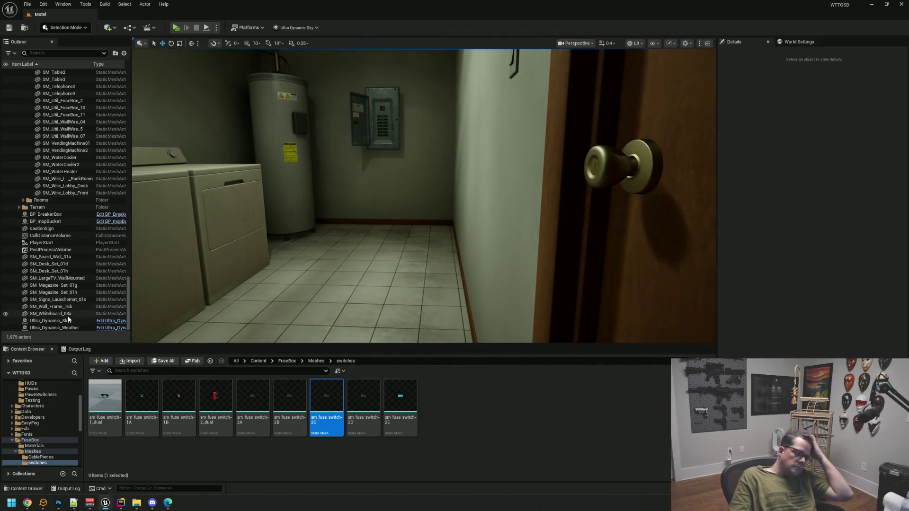
# Show the FuseBox > Meshes folder and fly the camera close to the breaker box.
pyautogui.scroll(-2, 57, 426)
pyautogui.click(51, 416)
pyautogui.moveTo(402, 306)
pyautogui.mouseDown()
pyautogui.moveTo(441, 270)
pyautogui.moveTo(407, 303)
pyautogui.moveTo(420, 291)
pyautogui.moveTo(420, 303)
pyautogui.moveTo(428, 260)
pyautogui.mouseUp()
pyautogui.click(587, 397)
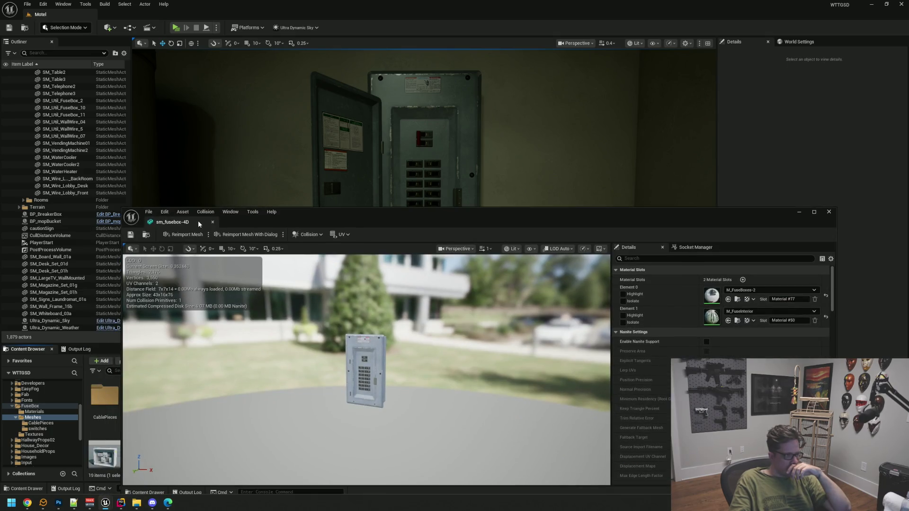
pyautogui.click(212, 222)
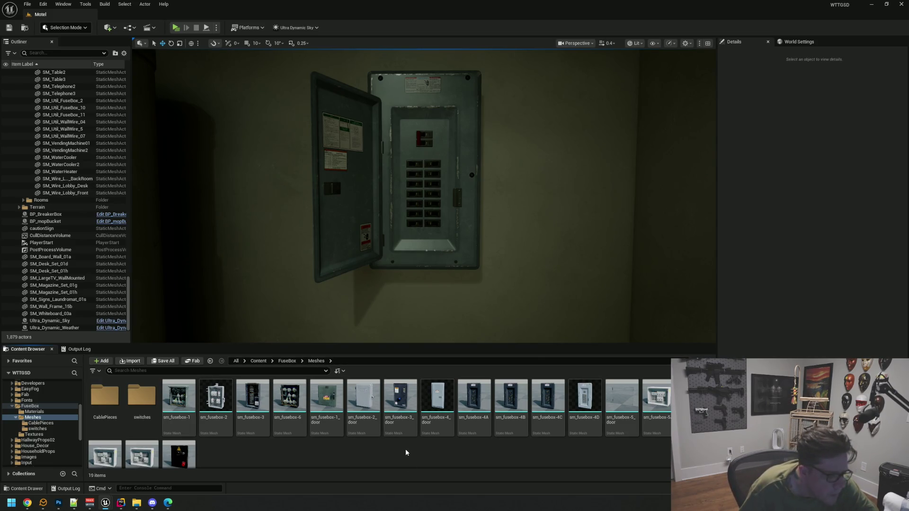
pyautogui.scroll(-1, 406, 448)
pyautogui.scroll(1, 315, 438)
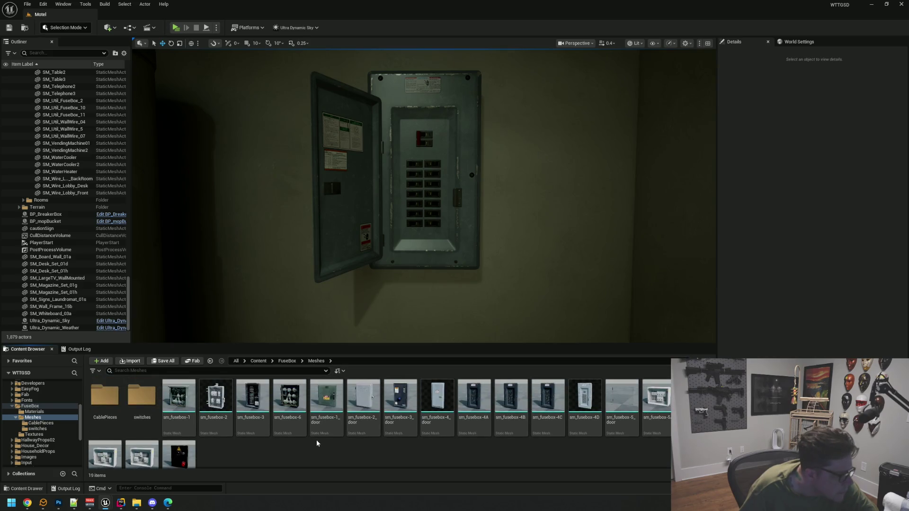
# Place sm_fusebox-2 in front of the wall, rotated 180 degrees to face the room.
pyautogui.moveTo(216, 400)
pyautogui.mouseDown()
pyautogui.moveTo(519, 248)
pyautogui.moveTo(534, 216)
pyautogui.moveTo(503, 190)
pyautogui.mouseUp()
pyautogui.press('f')
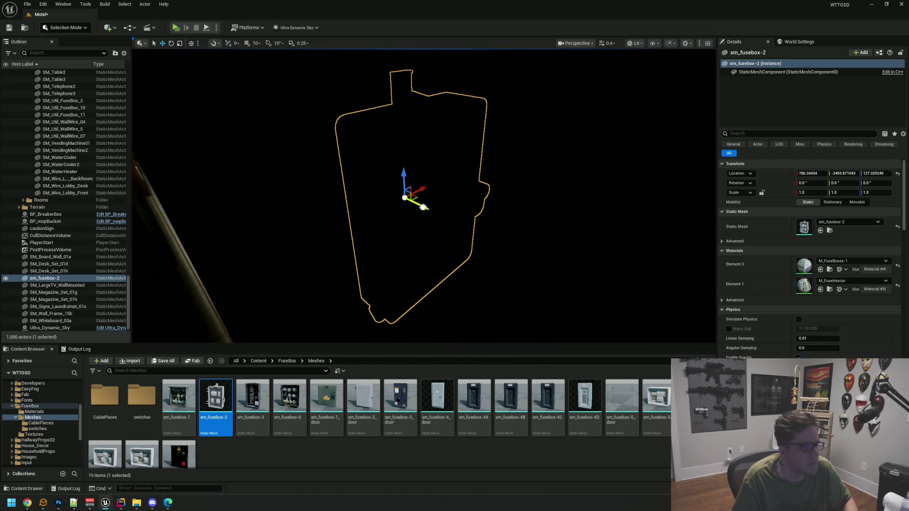
pyautogui.moveTo(423, 207)
pyautogui.mouseDown()
pyautogui.moveTo(416, 223)
pyautogui.moveTo(393, 191)
pyautogui.mouseUp()
pyautogui.moveTo(438, 229)
pyautogui.mouseDown()
pyautogui.moveTo(381, 235)
pyautogui.moveTo(379, 221)
pyautogui.mouseUp()
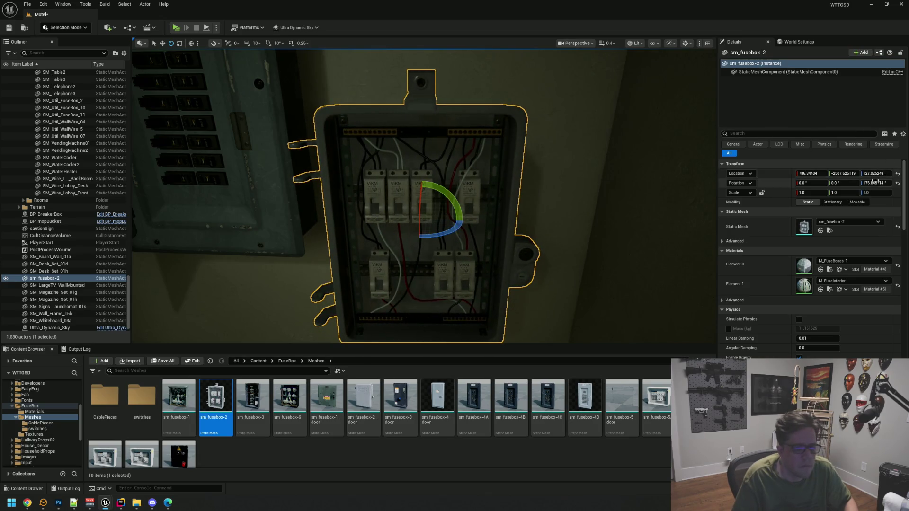
pyautogui.write('180')
pyautogui.press('Return')
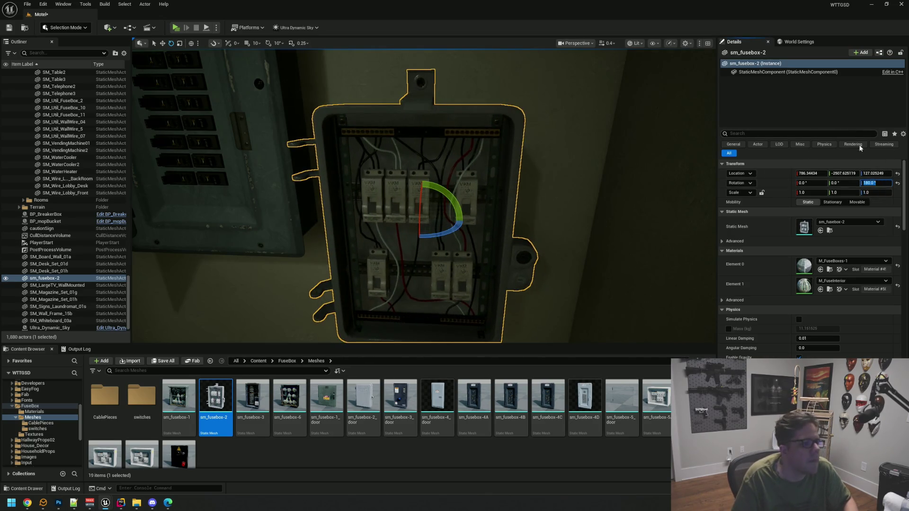
pyautogui.press('f')
pyautogui.press('w')
# Shift the breaker box slightly left and move the fuse box back flush with the wall.
pyautogui.moveTo(507, 112); pyautogui.dragTo(508, 114)
pyautogui.moveTo(444, 131); pyautogui.dragTo(444, 130)
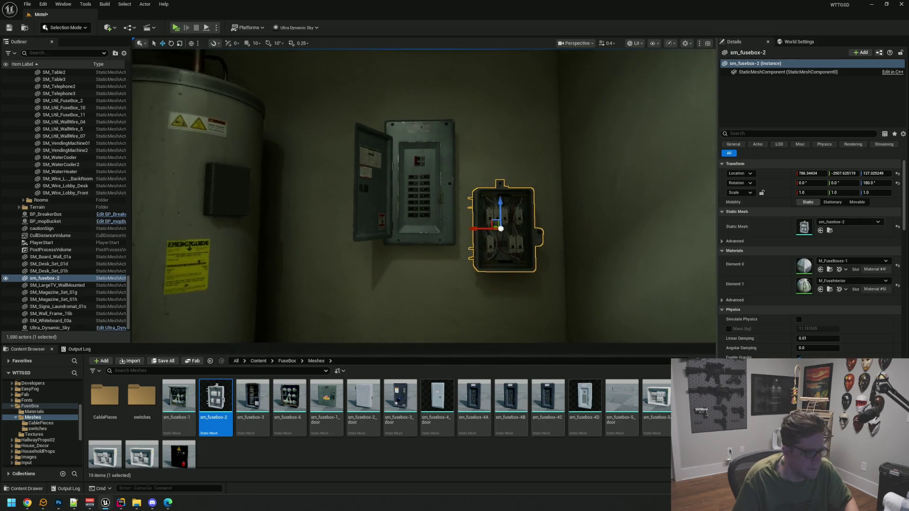
pyautogui.doubleClick(45, 214)
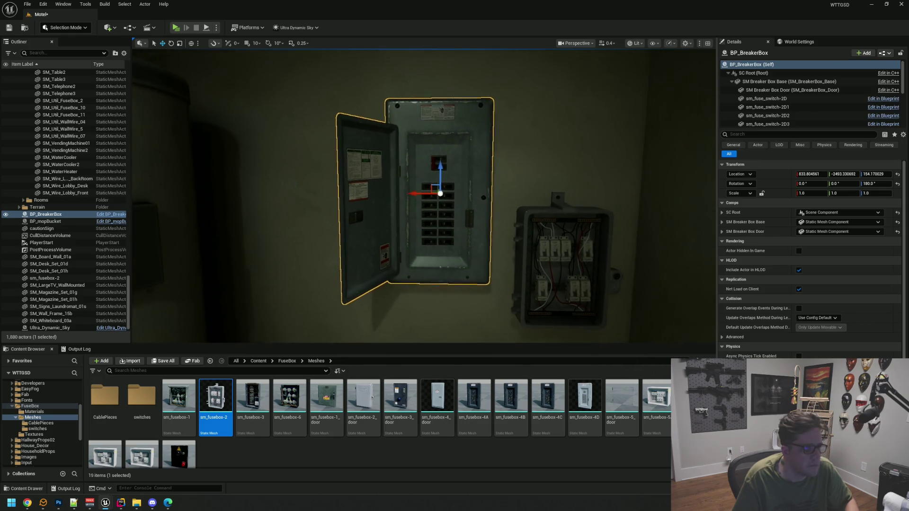
pyautogui.moveTo(415, 194); pyautogui.dragTo(396, 196)
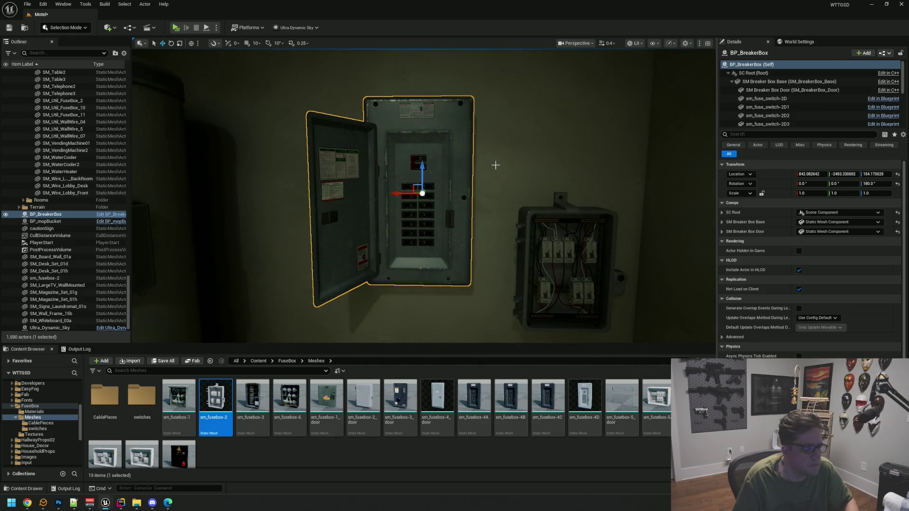
pyautogui.click(568, 209)
pyautogui.press('f')
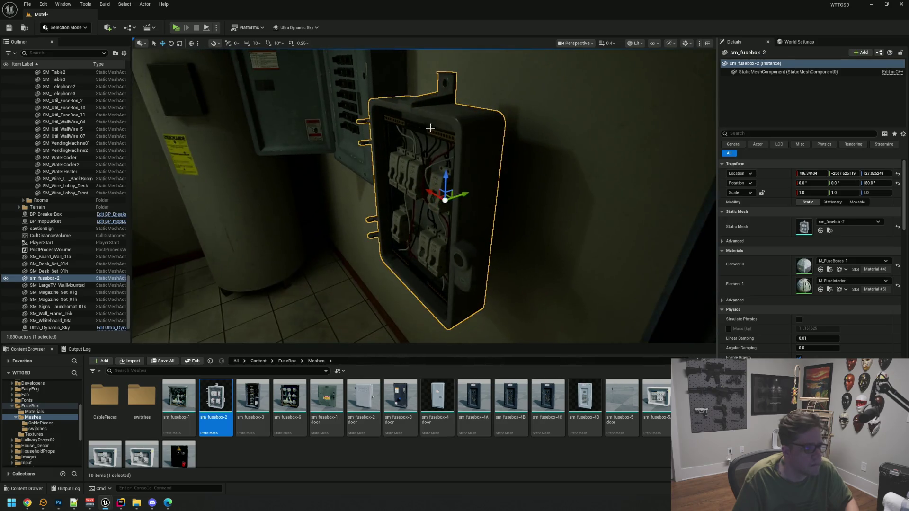
pyautogui.moveTo(468, 190)
pyautogui.mouseDown()
pyautogui.moveTo(503, 181)
pyautogui.moveTo(487, 193)
pyautogui.mouseUp()
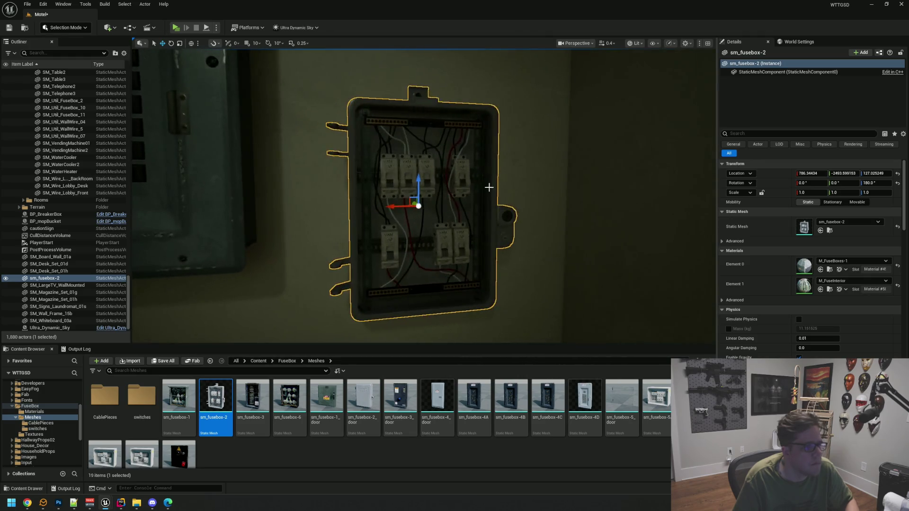
# Raise both the fuse box and the breaker box higher on the wall.
pyautogui.scroll(-3, 424, 195)
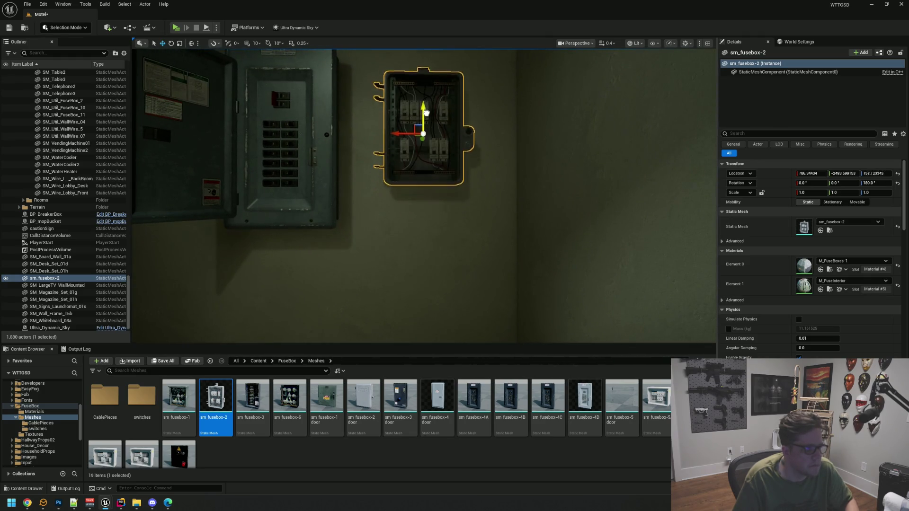
pyautogui.moveTo(426, 117); pyautogui.dragTo(427, 91)
pyautogui.press('f')
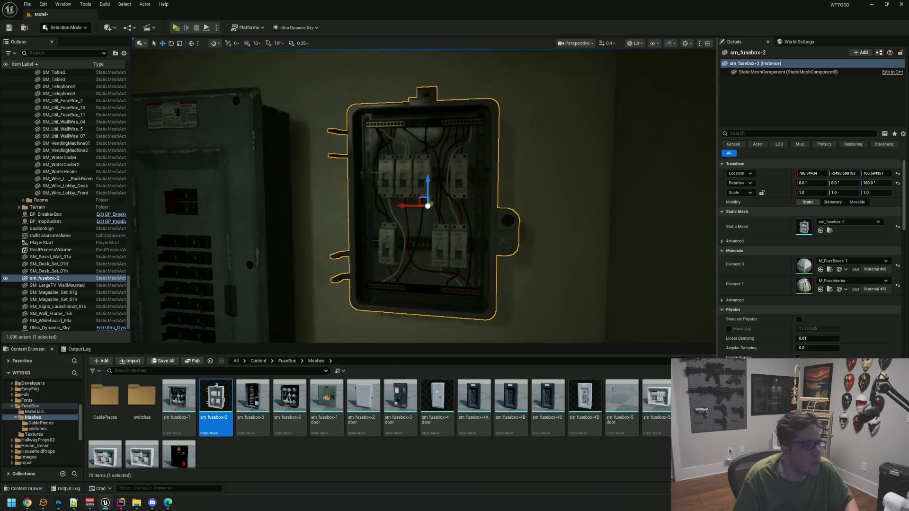
pyautogui.scroll(-3, 426, 199)
pyautogui.moveTo(341, 201); pyautogui.dragTo(444, 154)
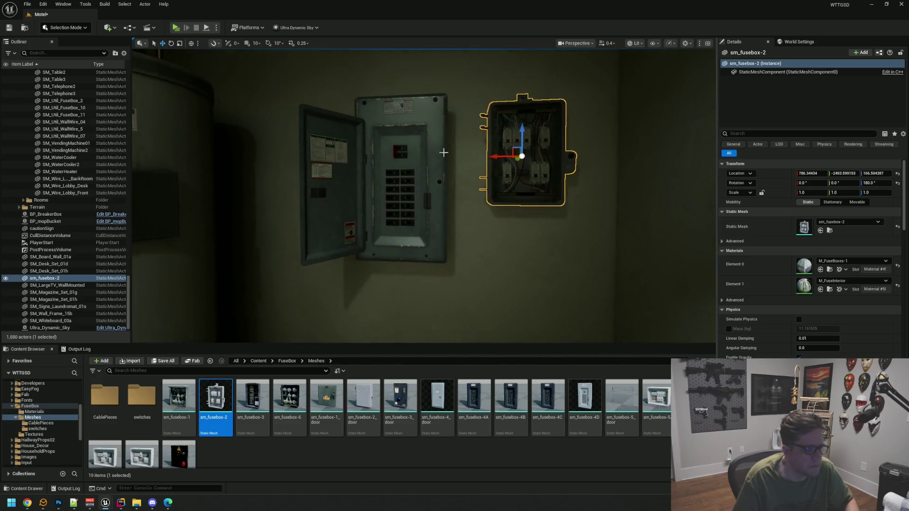
pyautogui.scroll(-3, 475, 156)
pyautogui.click(424, 158)
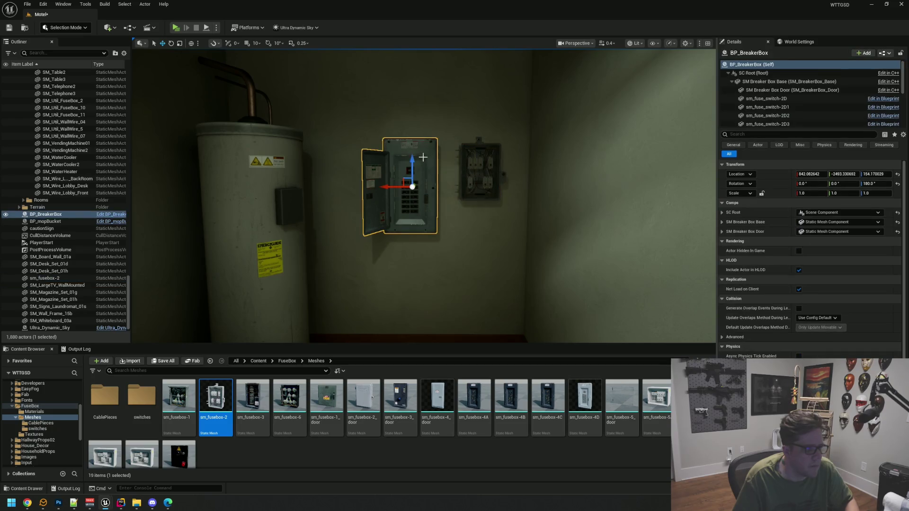
pyautogui.moveTo(414, 159)
pyautogui.mouseDown()
pyautogui.moveTo(412, 131)
pyautogui.moveTo(412, 140)
pyautogui.mouseUp()
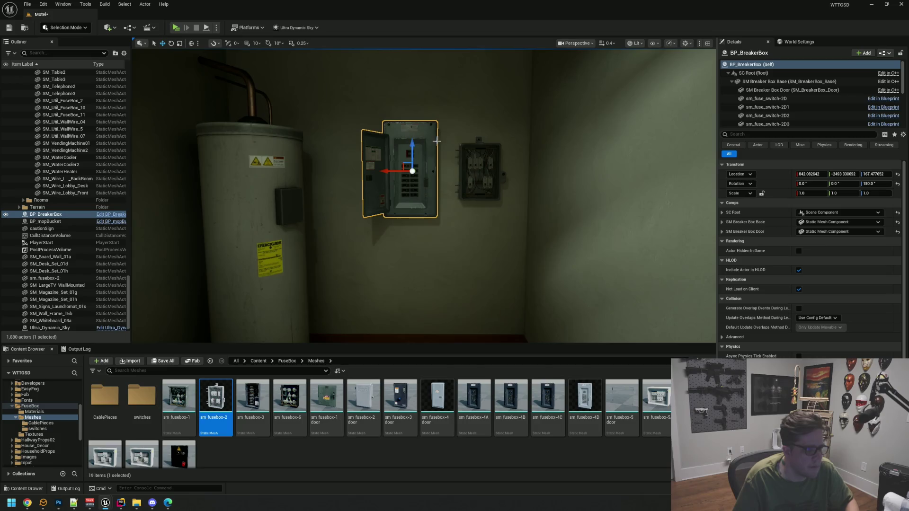
# Line the fuse box up with the breaker box, save the level, and drop in sm_fusebox-2_door.
pyautogui.click(479, 159)
pyautogui.moveTo(477, 146); pyautogui.dragTo(476, 120)
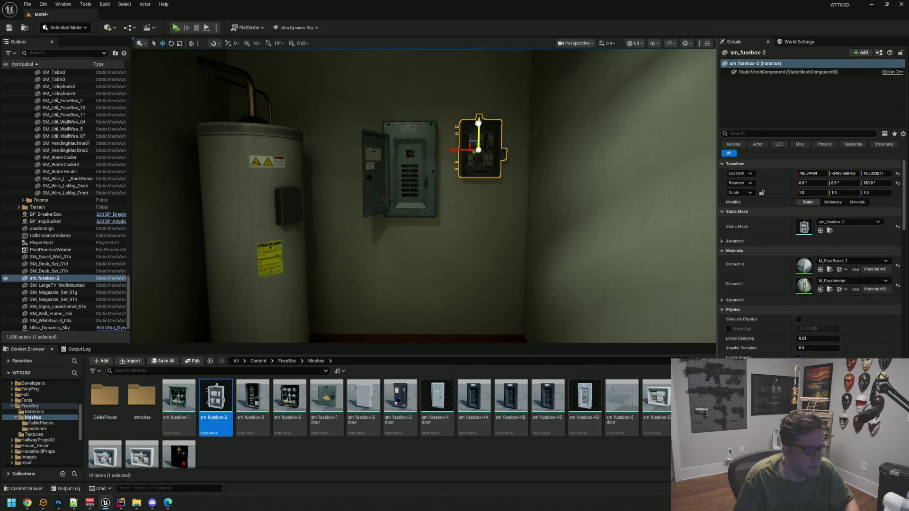
pyautogui.press('f')
pyautogui.press('Escape')
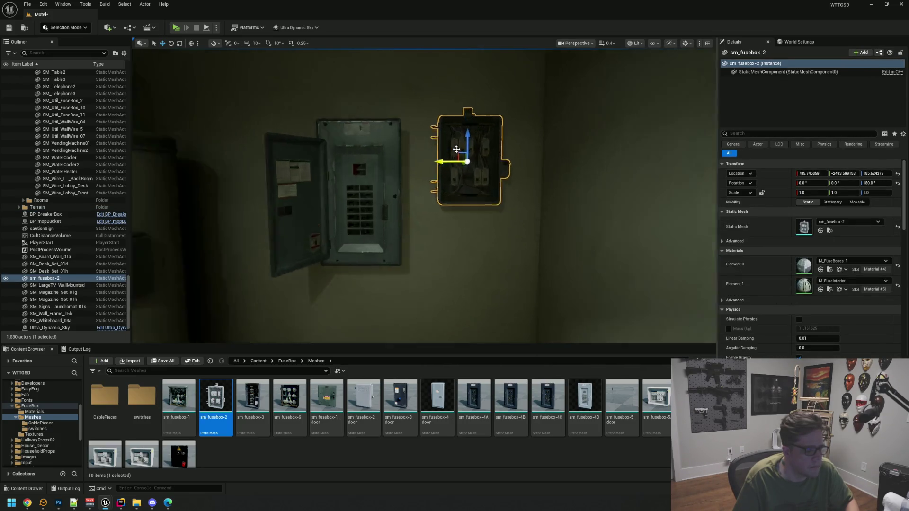
pyautogui.moveTo(424, 196); pyautogui.dragTo(424, 222)
pyautogui.hotkey('ctrl', 's')
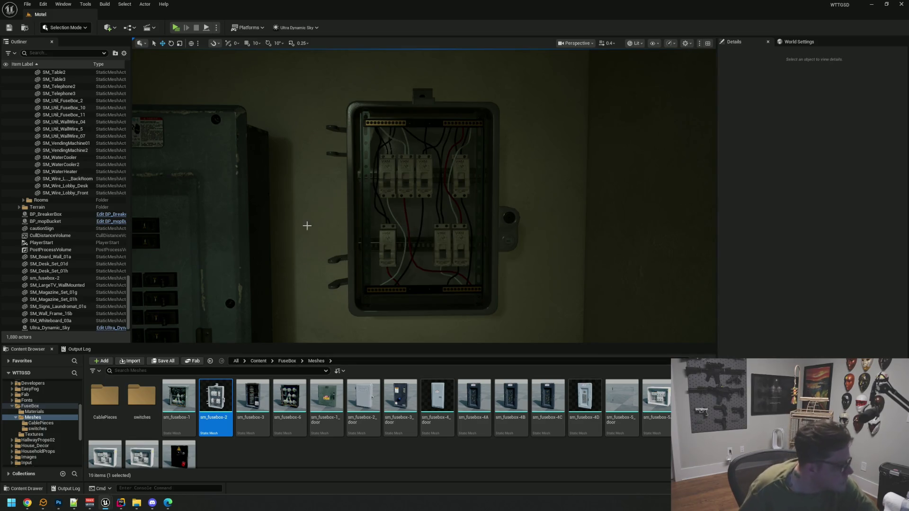
pyautogui.moveTo(371, 406)
pyautogui.mouseDown()
pyautogui.moveTo(209, 327)
pyautogui.moveTo(302, 309)
pyautogui.moveTo(434, 244)
pyautogui.mouseUp()
# Attach the door under sm_fusebox-2, paste its location and set its yaw to 0 to close it.
pyautogui.click(427, 191)
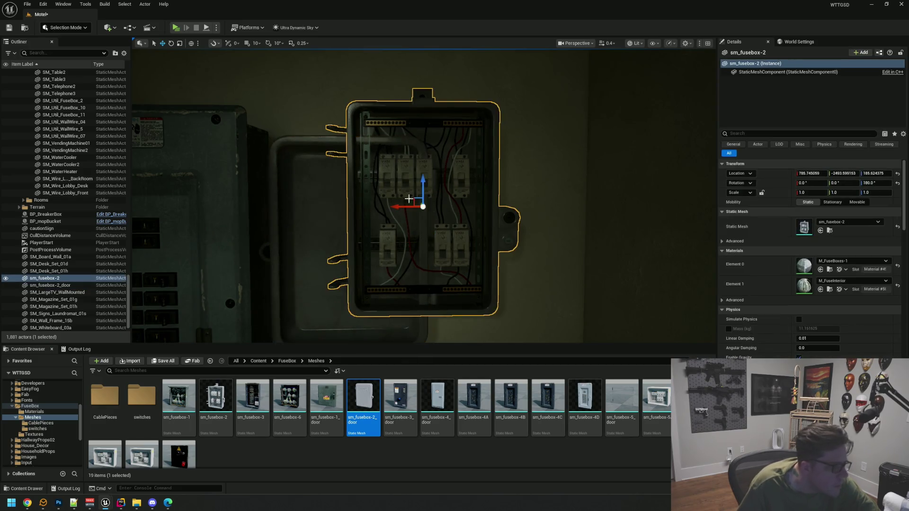
pyautogui.moveTo(71, 285); pyautogui.dragTo(60, 280)
pyautogui.click(65, 286)
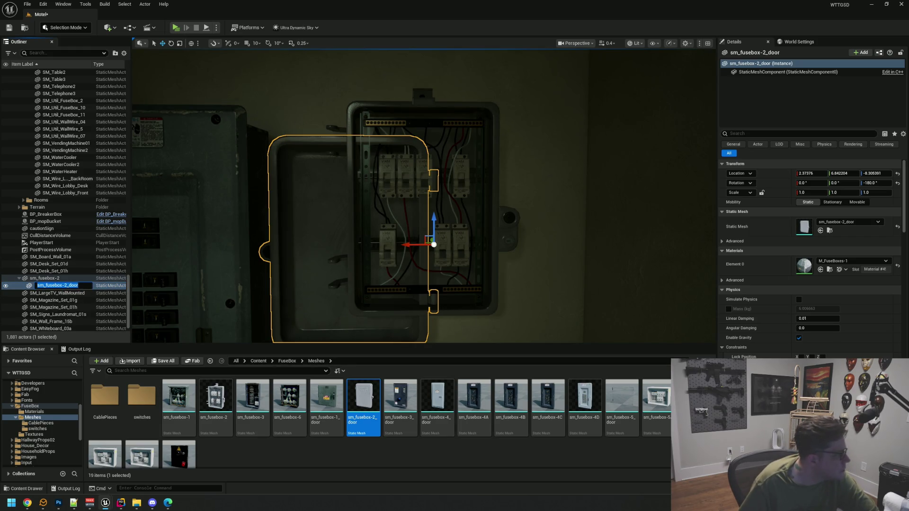
pyautogui.rightClick(778, 174)
pyautogui.click(790, 194)
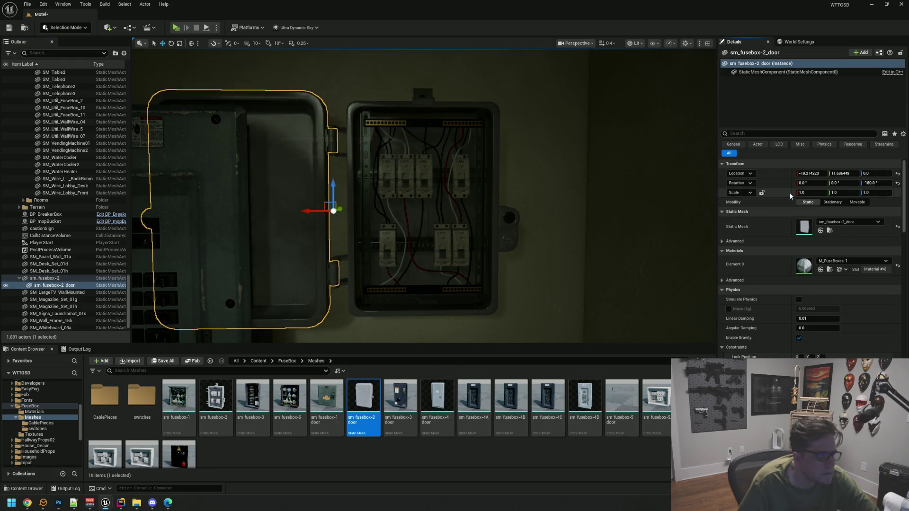
pyautogui.write('0')
pyautogui.press('Return')
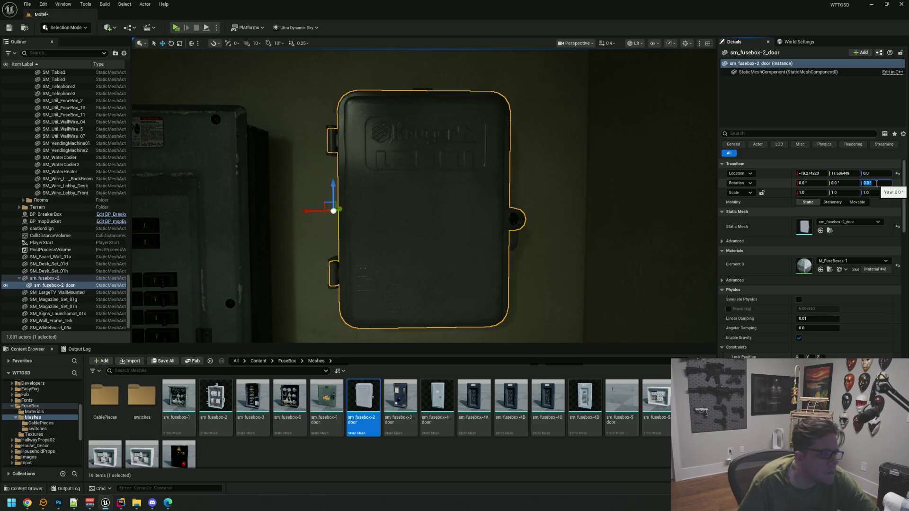
# Frame the closed door on the wall, save the level, and locate its material.
pyautogui.press('Escape')
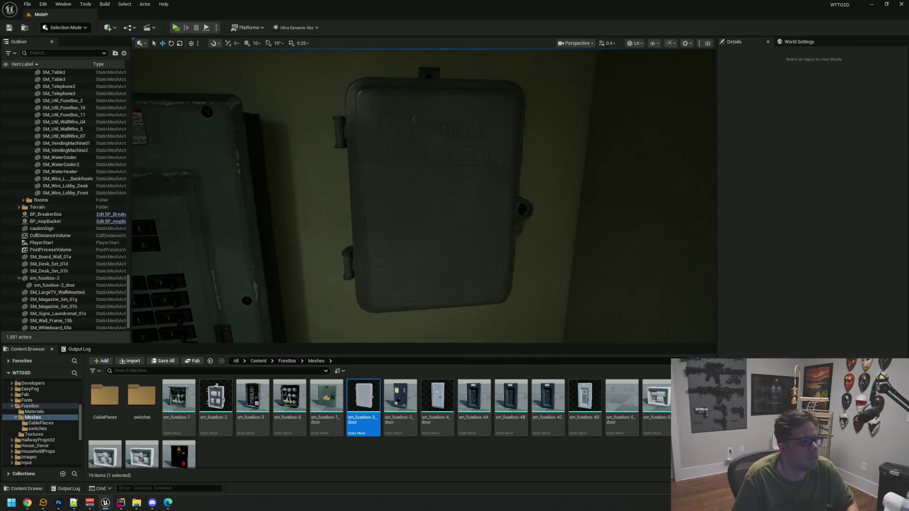
pyautogui.moveTo(469, 190)
pyautogui.mouseDown()
pyautogui.moveTo(467, 208)
pyautogui.moveTo(469, 185)
pyautogui.moveTo(545, 190)
pyautogui.moveTo(471, 191)
pyautogui.moveTo(458, 142)
pyautogui.moveTo(458, 164)
pyautogui.moveTo(452, 157)
pyautogui.moveTo(465, 157)
pyautogui.mouseUp()
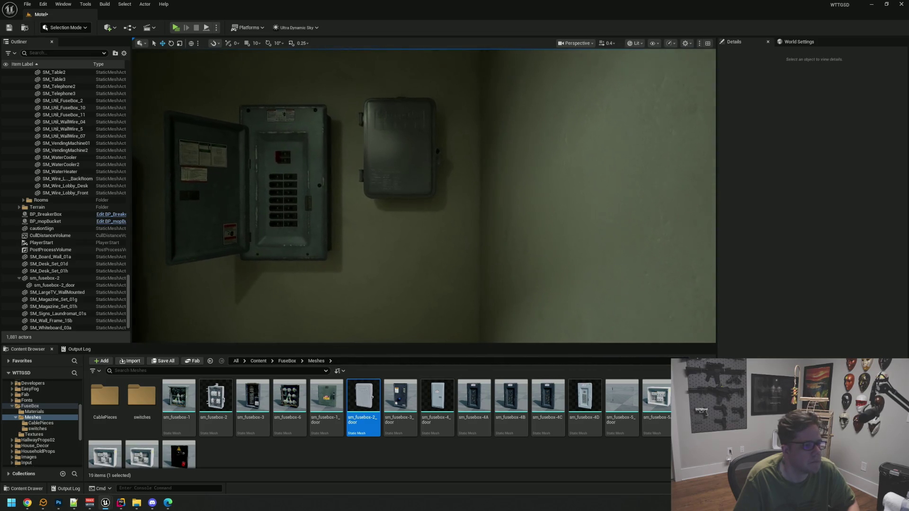
pyautogui.click(402, 150)
pyautogui.press('f')
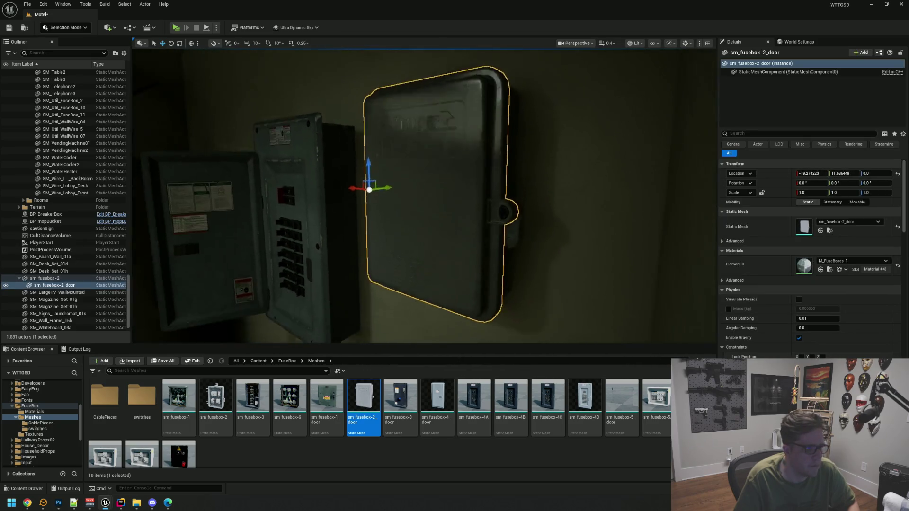
pyautogui.hotkey('ctrl', 's')
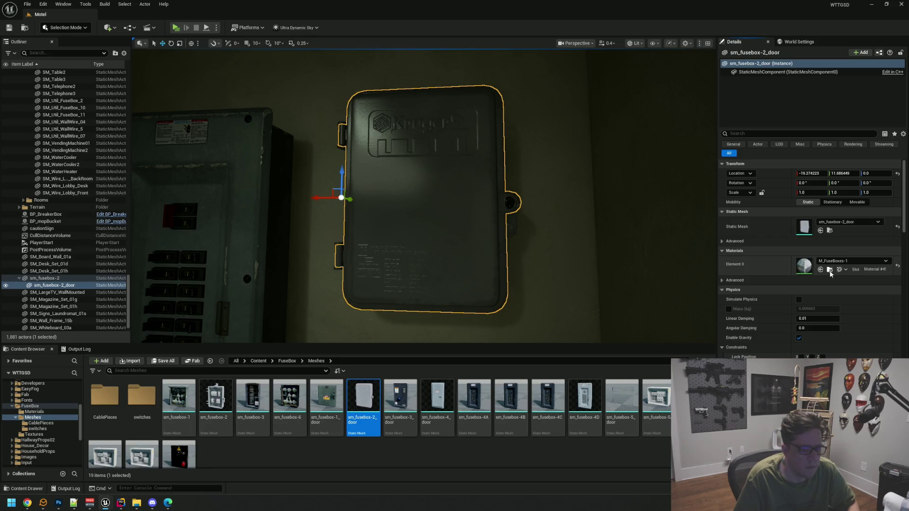
pyautogui.click(830, 269)
# Open M_FuseBoxes-1, replace the Roughness texture with a constant 0.3, and apply.
pyautogui.doubleClick(142, 397)
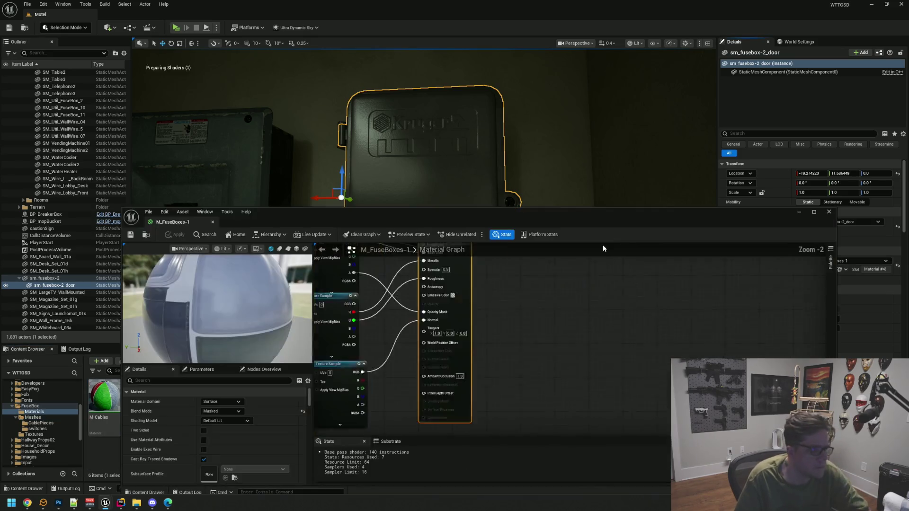
pyautogui.moveTo(517, 218)
pyautogui.mouseDown()
pyautogui.moveTo(517, 183)
pyautogui.moveTo(504, 208)
pyautogui.mouseUp()
pyautogui.moveTo(592, 274); pyautogui.dragTo(604, 303)
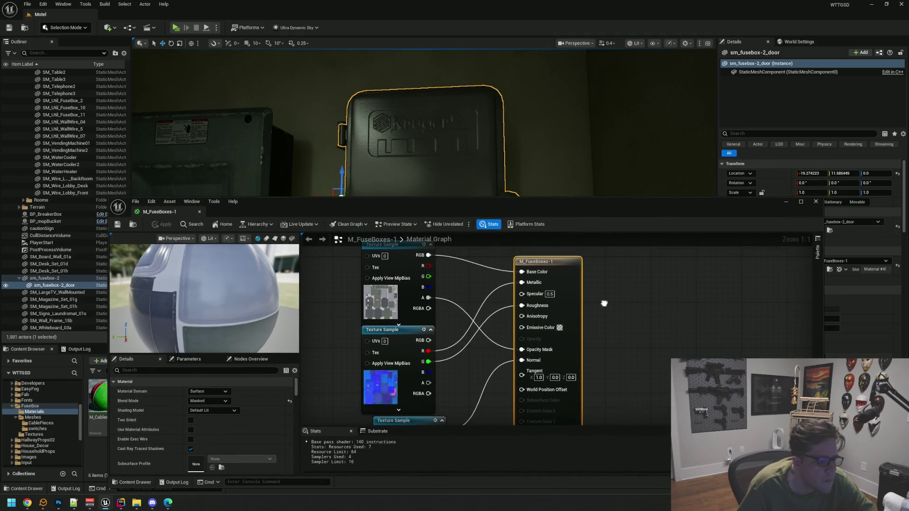
pyautogui.keyDown('alt'); pyautogui.click(522, 306); pyautogui.keyUp('alt')
pyautogui.click(554, 307)
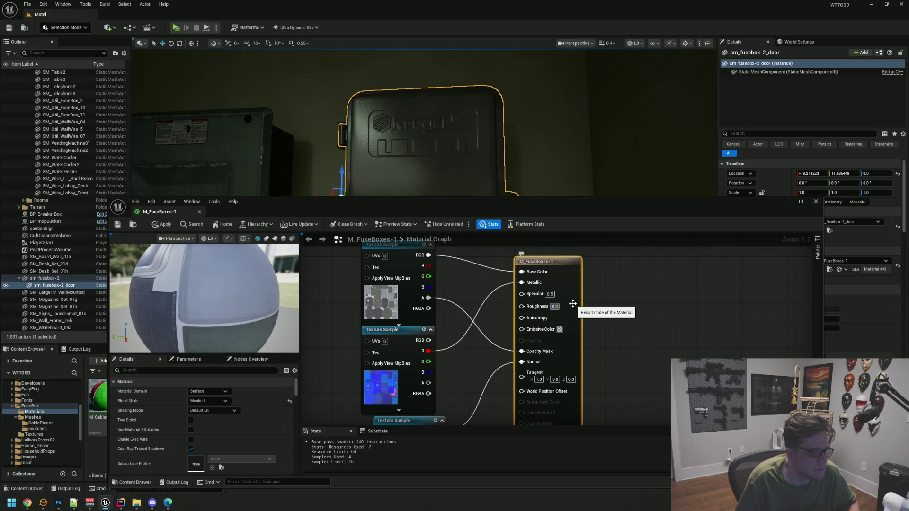
pyautogui.press('Return')
pyautogui.click(118, 225)
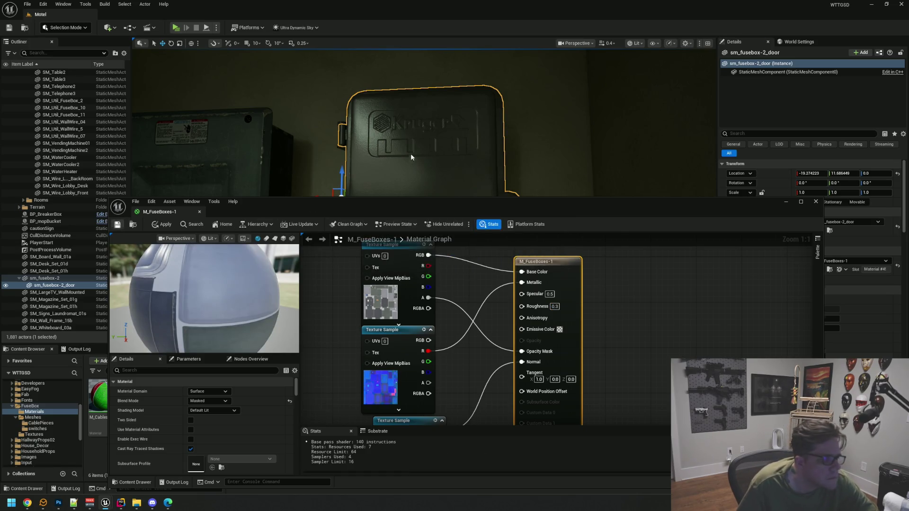
# Change the Roughness value to 0.35 and apply it to the material.
pyautogui.press('a')
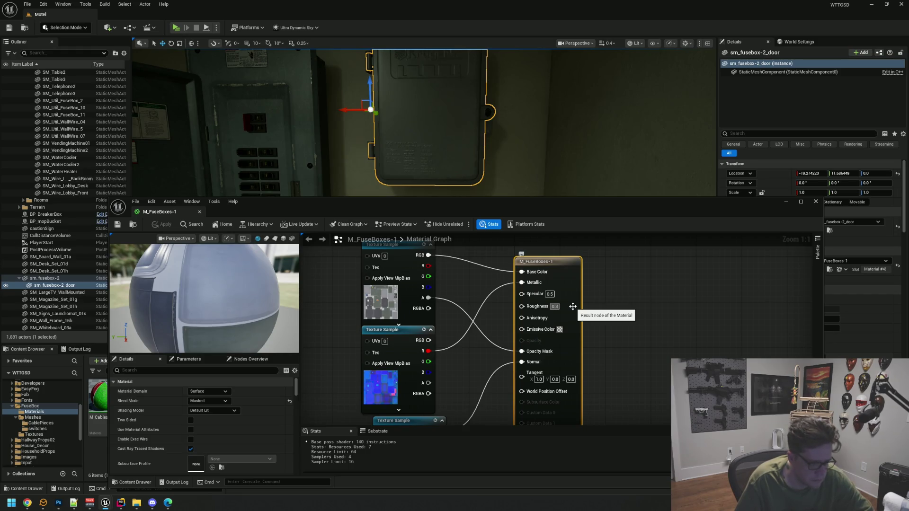
pyautogui.write('5')
pyautogui.click(556, 306)
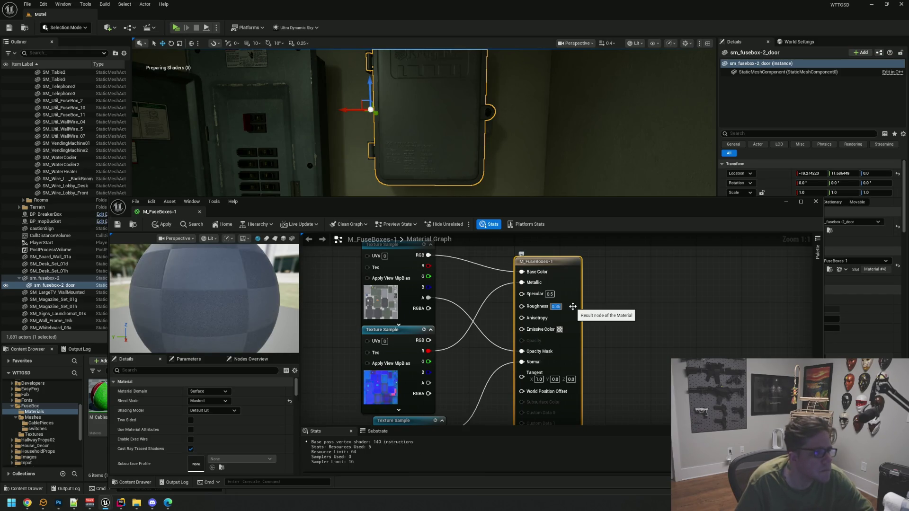
pyautogui.click(159, 225)
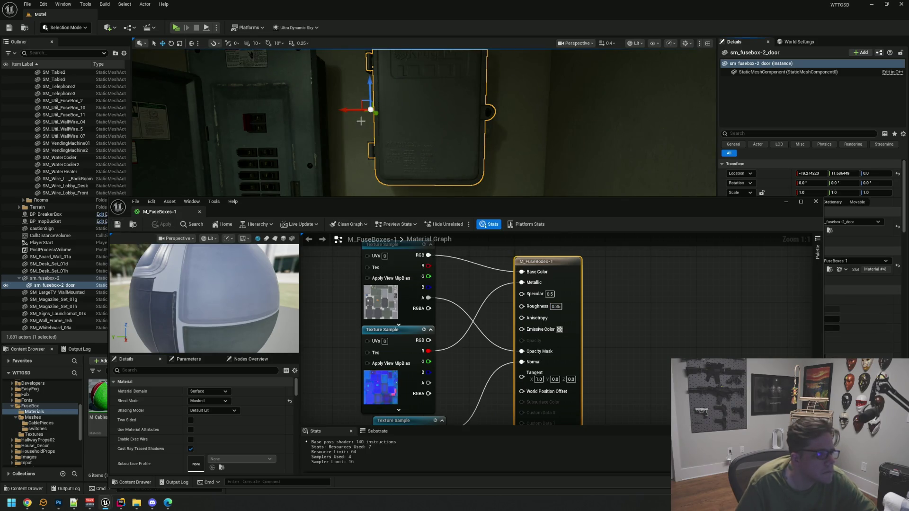
pyautogui.click(605, 310)
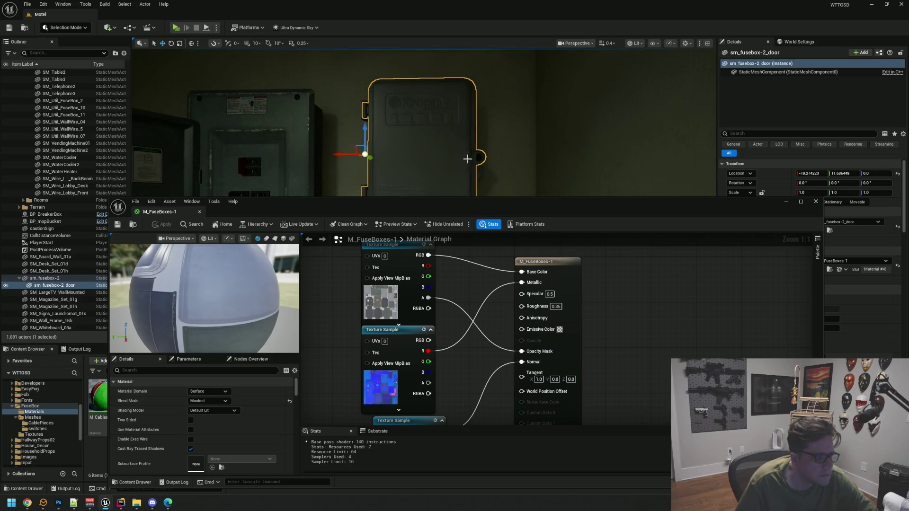
# Test a constant Metallic of 0.25, then undo to restore the Metallic texture and apply.
pyautogui.keyDown('alt'); pyautogui.click(505, 289); pyautogui.keyUp('alt')
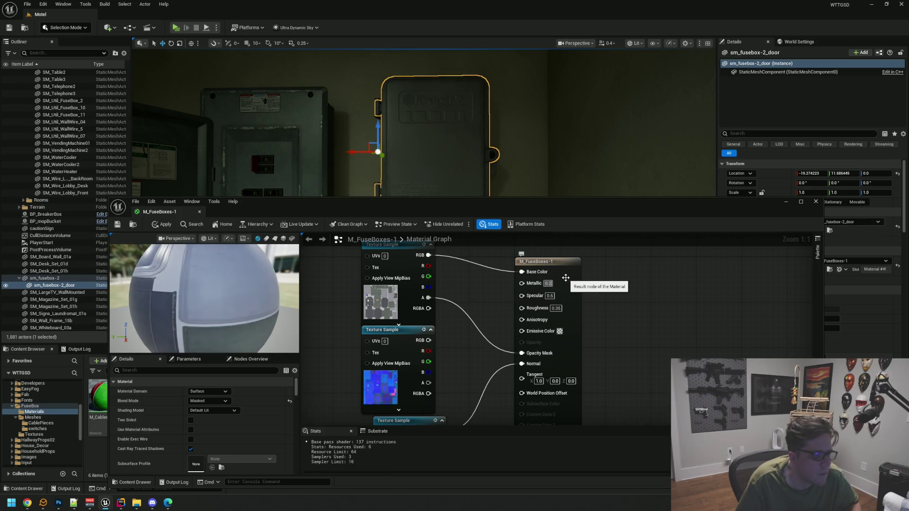
pyautogui.write('5')
pyautogui.press('Return')
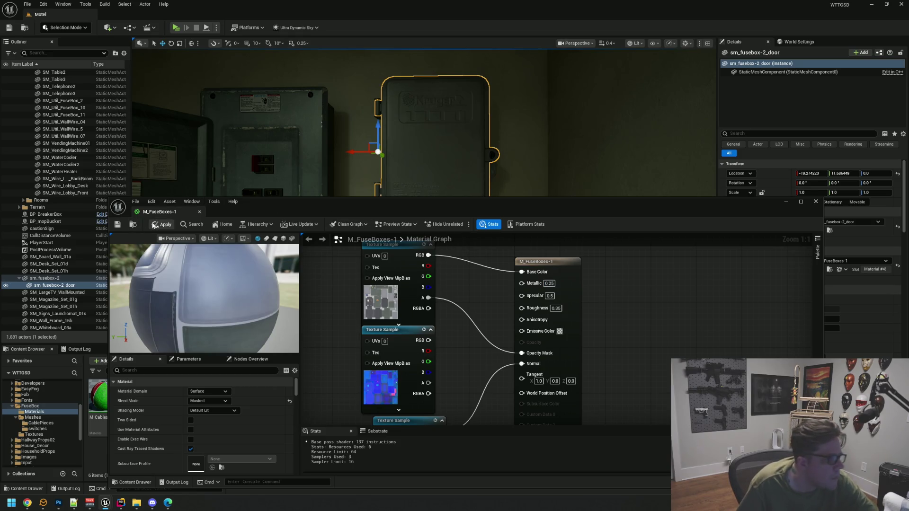
pyautogui.click(156, 225)
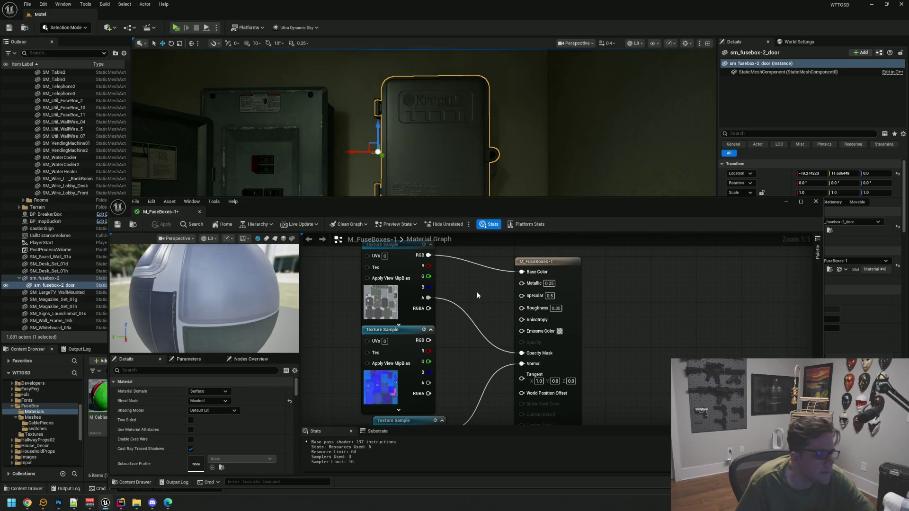
pyautogui.hotkey('ctrl', 'z')
pyautogui.hotkey('ctrl', 'z')
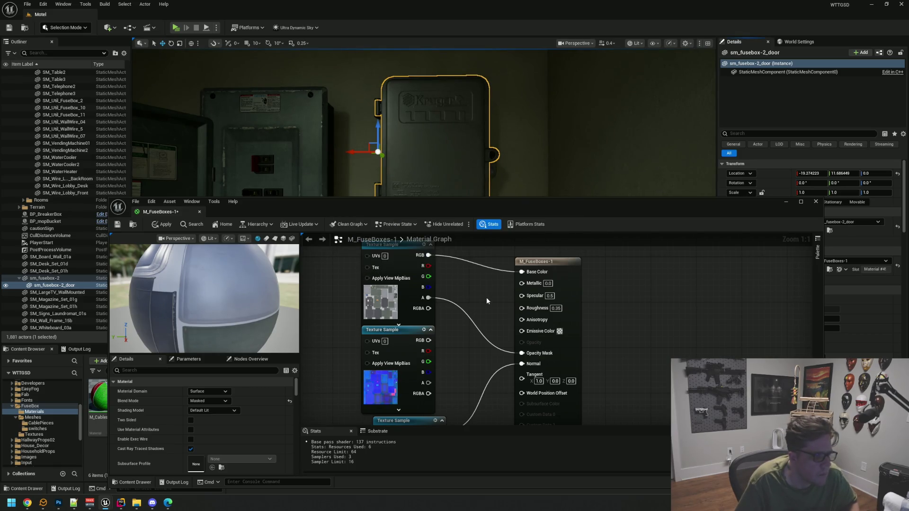
pyautogui.click(161, 225)
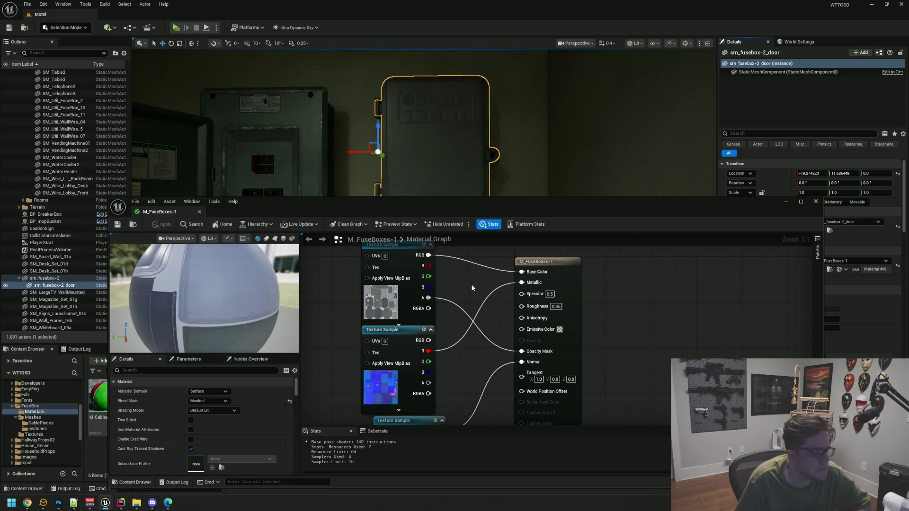
# Close the M_FuseBoxes-1 material editor and deselect the fuse box door.
pyautogui.moveTo(477, 155)
pyautogui.mouseDown()
pyautogui.moveTo(477, 170)
pyautogui.moveTo(477, 155)
pyautogui.mouseUp()
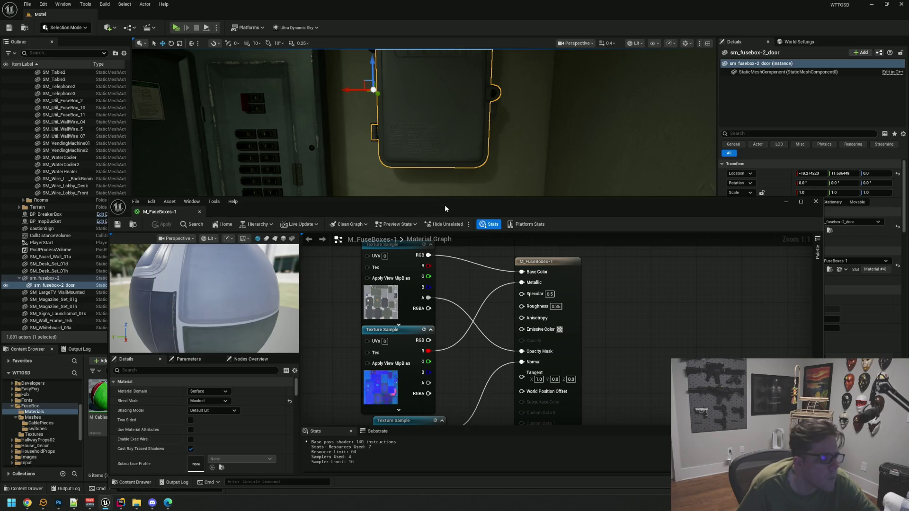
pyautogui.moveTo(445, 204); pyautogui.dragTo(431, 174)
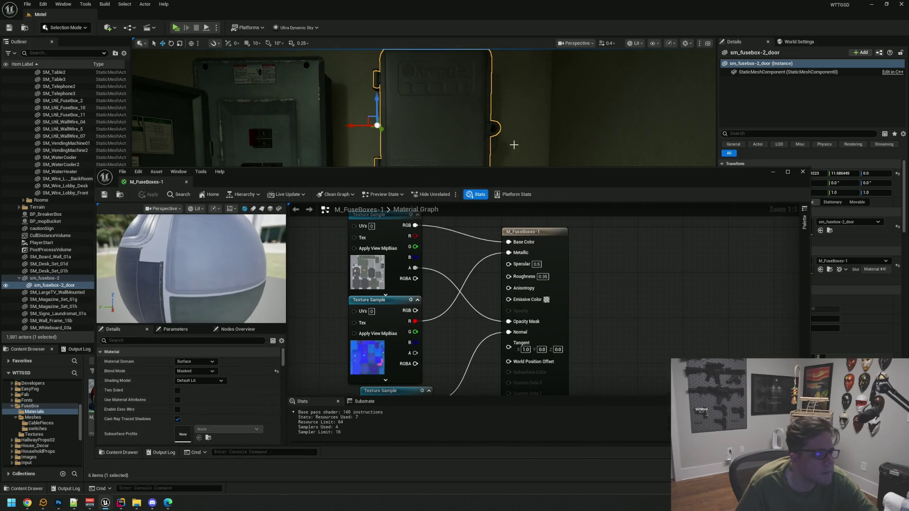
pyautogui.click(803, 171)
pyautogui.click(511, 203)
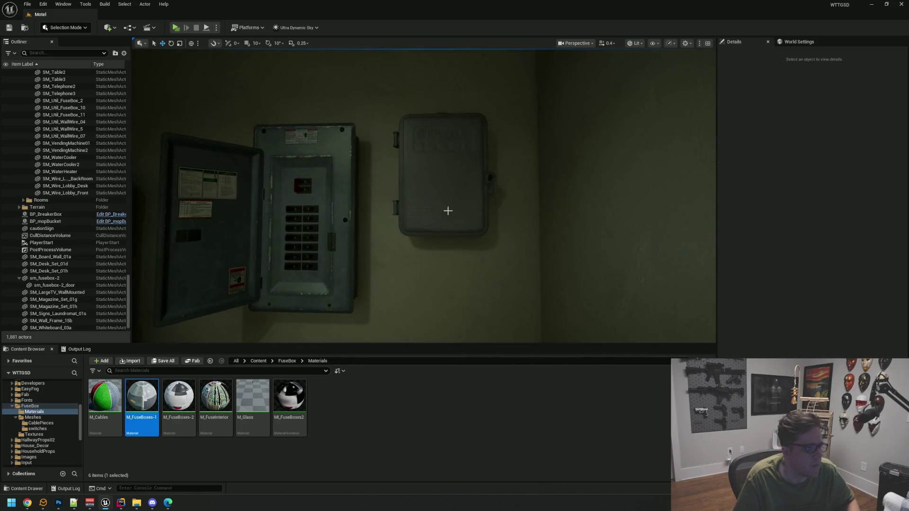
pyautogui.moveTo(442, 211)
pyautogui.mouseDown()
pyautogui.moveTo(442, 180)
pyautogui.moveTo(422, 189)
pyautogui.moveTo(414, 140)
pyautogui.moveTo(432, 194)
pyautogui.moveTo(432, 265)
pyautogui.moveTo(398, 170)
pyautogui.moveTo(417, 199)
pyautogui.moveTo(412, 247)
pyautogui.moveTo(429, 204)
pyautogui.moveTo(468, 205)
pyautogui.moveTo(469, 223)
pyautogui.moveTo(554, 240)
pyautogui.moveTo(554, 285)
pyautogui.moveTo(553, 228)
pyautogui.moveTo(519, 234)
pyautogui.moveTo(519, 249)
pyautogui.moveTo(519, 199)
pyautogui.moveTo(444, 205)
pyautogui.moveTo(441, 222)
pyautogui.moveTo(441, 208)
pyautogui.moveTo(408, 238)
pyautogui.moveTo(407, 256)
pyautogui.moveTo(360, 256)
pyautogui.moveTo(413, 249)
pyautogui.mouseUp()
pyautogui.click(398, 170)
pyautogui.press('f')
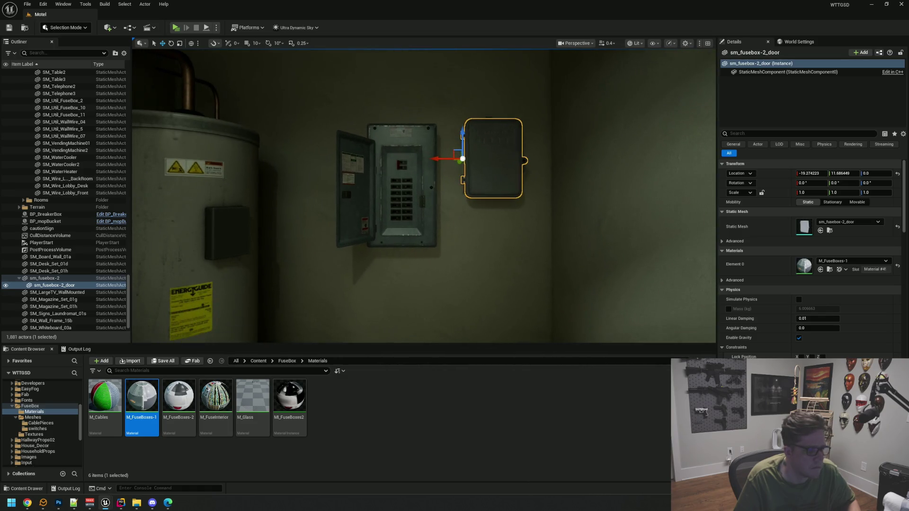
pyautogui.press('Escape')
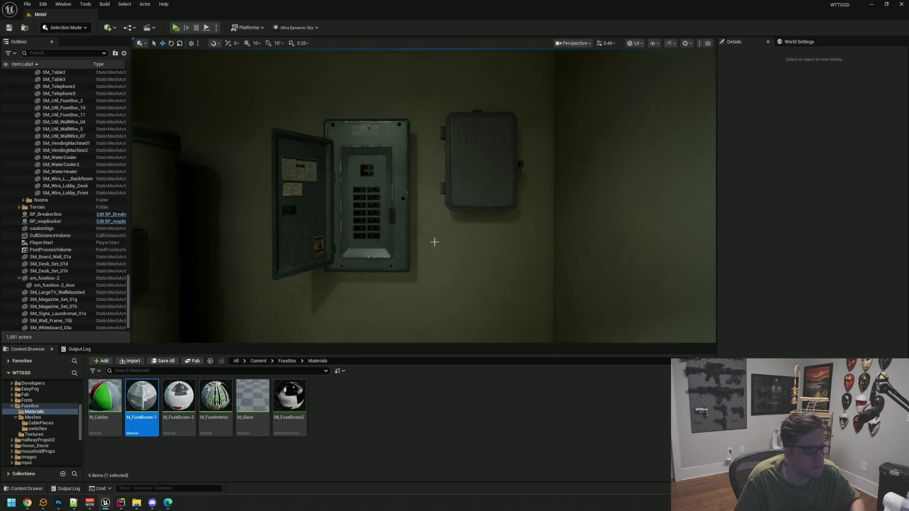
pyautogui.click(479, 175)
pyautogui.moveTo(427, 162); pyautogui.dragTo(301, 167)
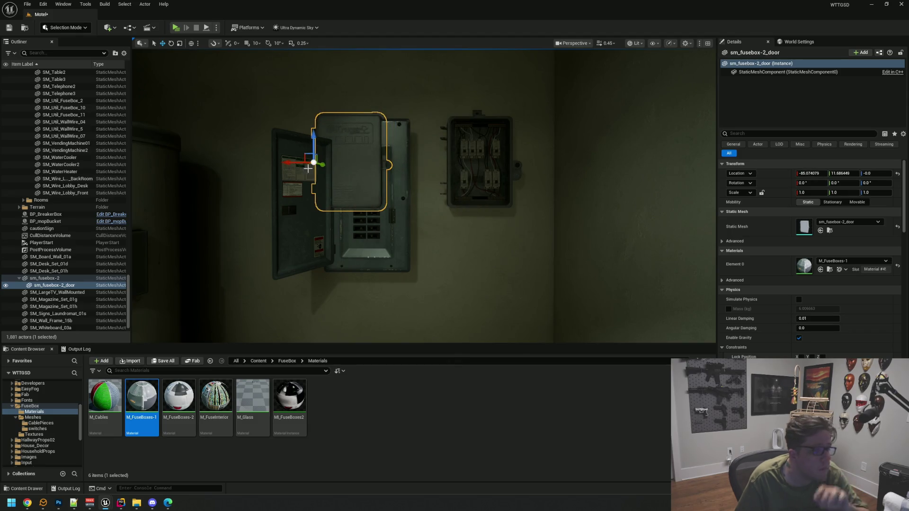
pyautogui.click(449, 179)
pyautogui.scroll(3, 359, 198)
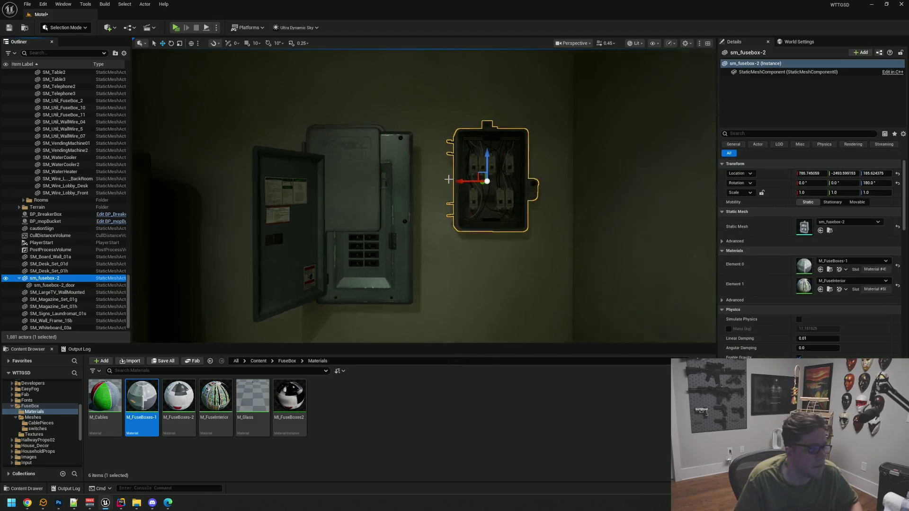
pyautogui.hotkey('ctrl', 'z')
pyautogui.hotkey('ctrl', 'z')
pyautogui.hotkey('ctrl', 'z')
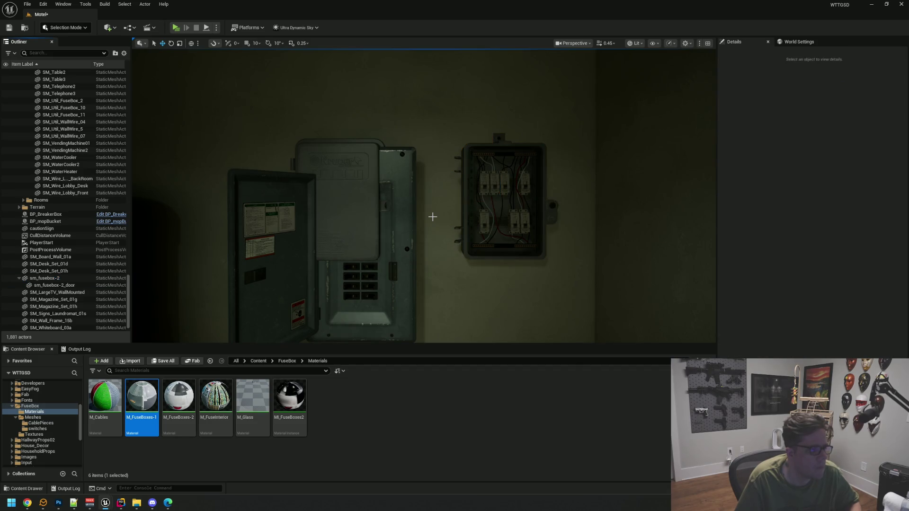
pyautogui.click(74, 277)
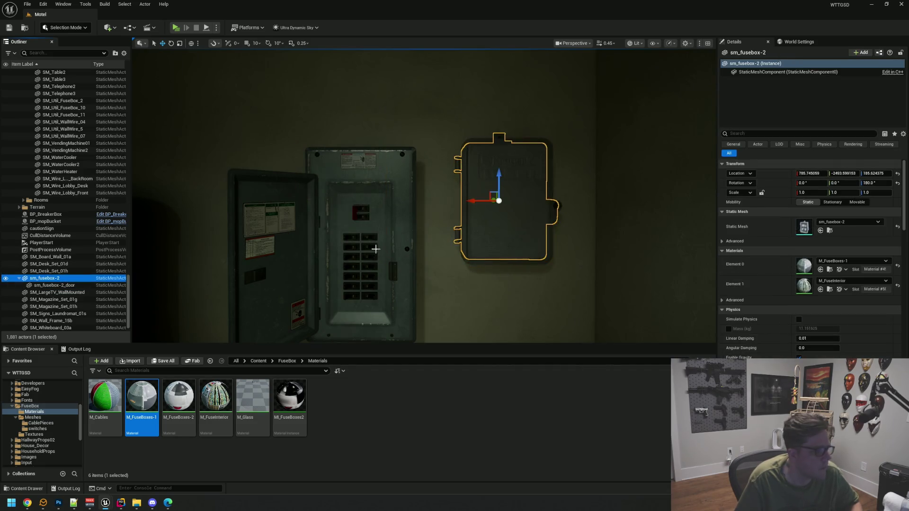
pyautogui.press('f')
pyautogui.click(109, 257)
pyautogui.click(84, 278)
pyautogui.moveTo(483, 214); pyautogui.dragTo(371, 197)
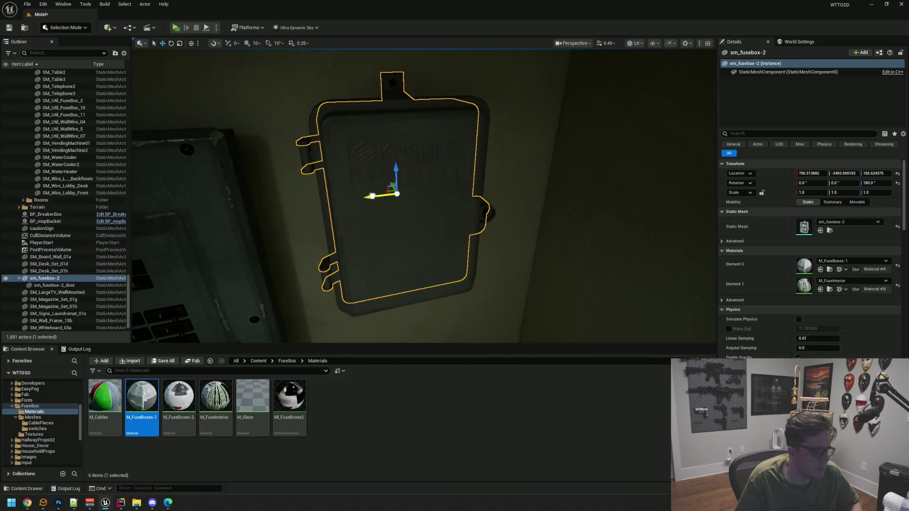
pyautogui.press('Escape')
pyautogui.moveTo(459, 246)
pyautogui.mouseDown()
pyautogui.moveTo(440, 237)
pyautogui.moveTo(440, 265)
pyautogui.moveTo(424, 277)
pyautogui.moveTo(402, 237)
pyautogui.moveTo(458, 244)
pyautogui.moveTo(472, 256)
pyautogui.moveTo(484, 226)
pyautogui.moveTo(434, 193)
pyautogui.mouseUp()
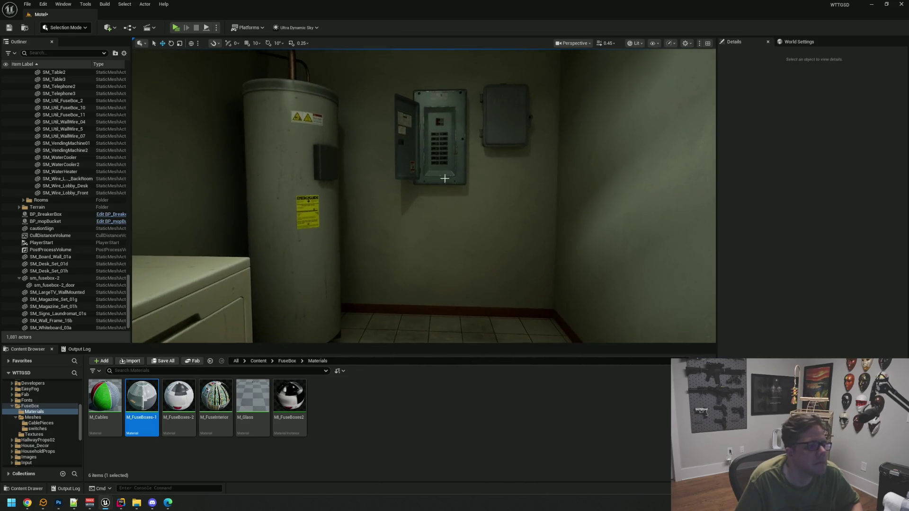
# Nudge BP_BreakerBox along X and save the Motel level.
pyautogui.click(423, 131)
pyautogui.moveTo(414, 143); pyautogui.dragTo(393, 149)
pyautogui.scroll(3, 392, 292)
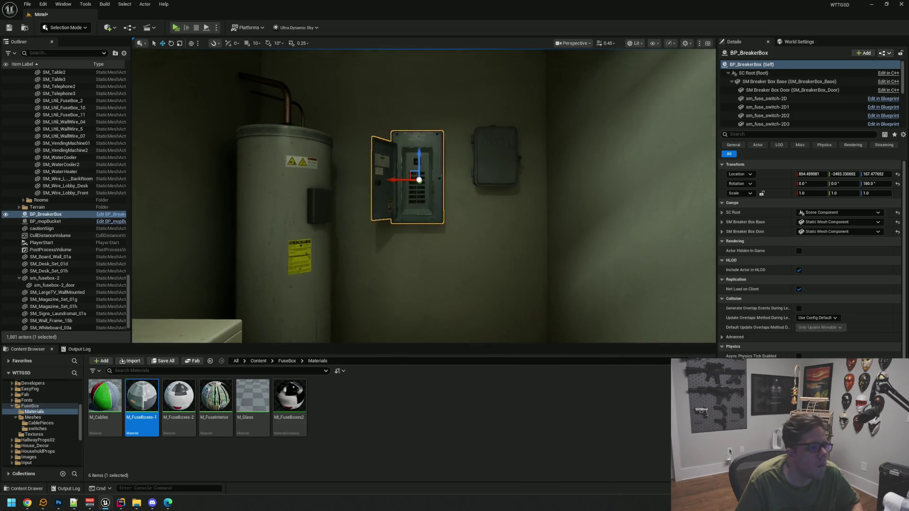
pyautogui.click(393, 293)
pyautogui.hotkey('ctrl', 's')
# Look over the fuse boxes from several angles, then open the FuseBox Blueprints folder.
pyautogui.click(15, 417)
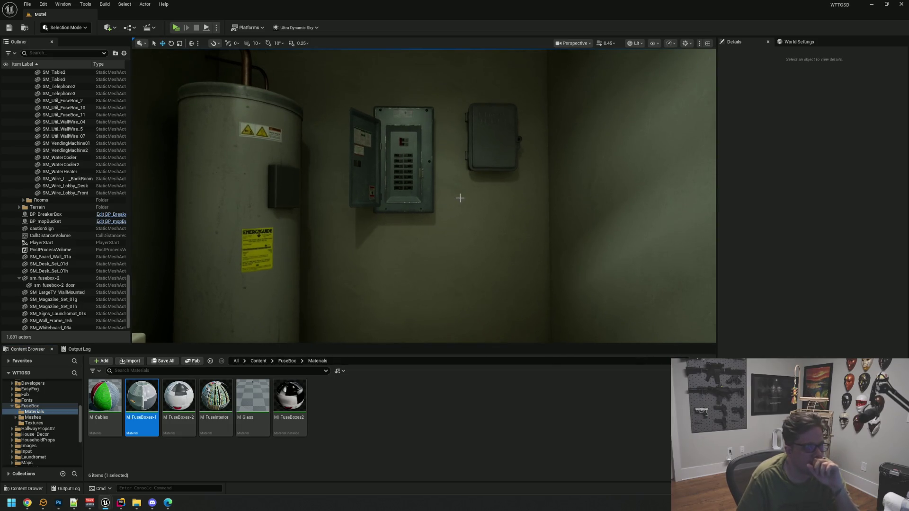
pyautogui.scroll(-3, 457, 197)
pyautogui.scroll(5, 461, 197)
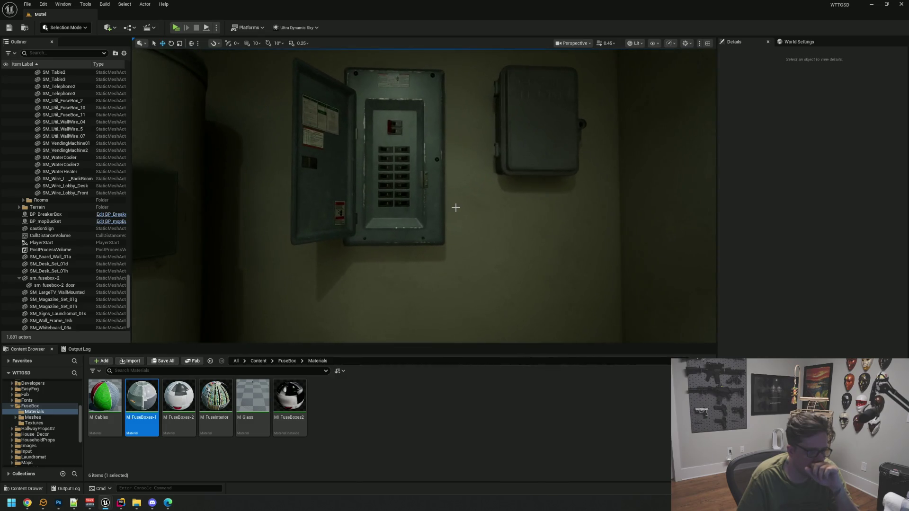
pyautogui.scroll(-2, 448, 232)
pyautogui.scroll(3, 449, 232)
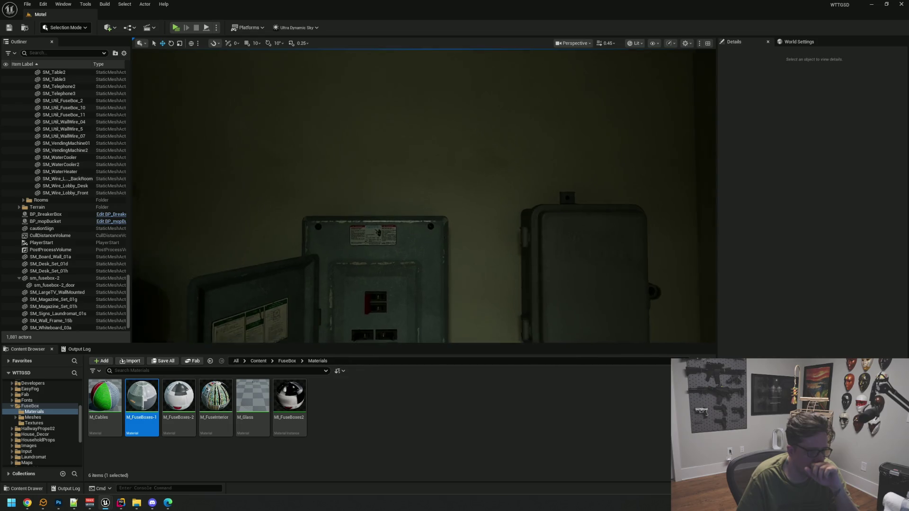
pyautogui.scroll(-4, 449, 231)
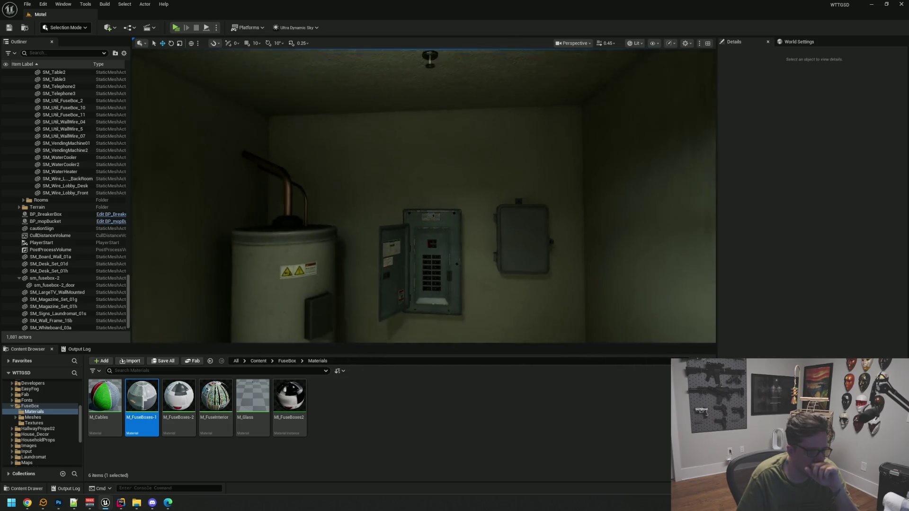
pyautogui.moveTo(444, 140)
pyautogui.mouseDown()
pyautogui.moveTo(444, 185)
pyautogui.moveTo(521, 140)
pyautogui.moveTo(444, 140)
pyautogui.moveTo(455, 105)
pyautogui.mouseUp()
pyautogui.moveTo(459, 177)
pyautogui.mouseDown()
pyautogui.moveTo(416, 207)
pyautogui.moveTo(404, 233)
pyautogui.moveTo(468, 225)
pyautogui.moveTo(419, 239)
pyautogui.moveTo(428, 204)
pyautogui.mouseUp()
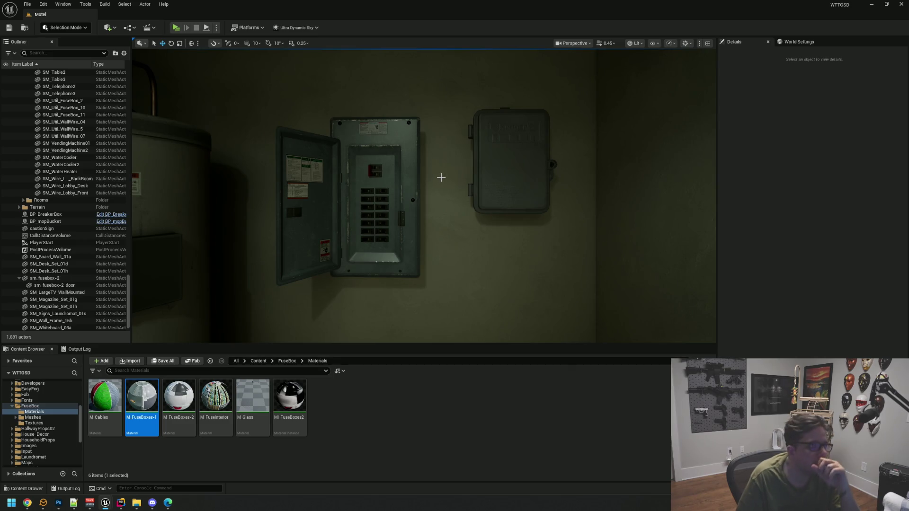
pyautogui.moveTo(442, 190); pyautogui.dragTo(448, 192)
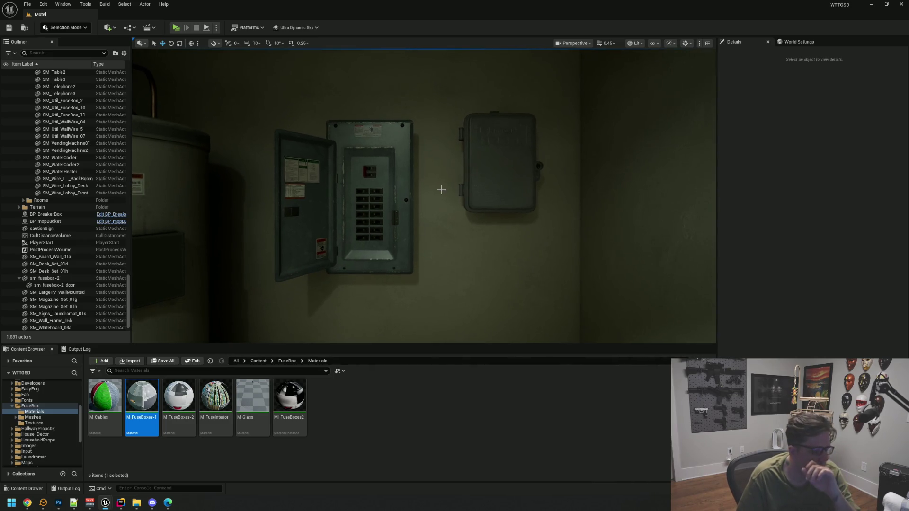
pyautogui.click(350, 406)
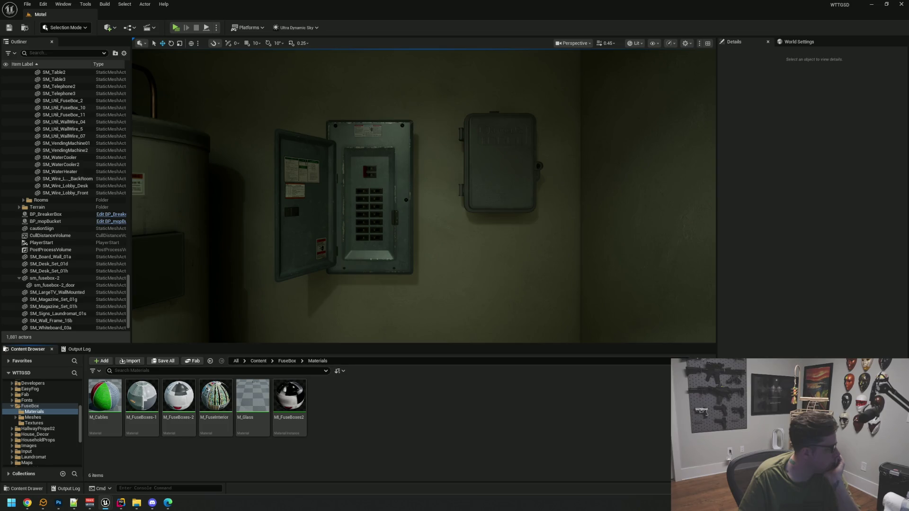
pyautogui.click(46, 412)
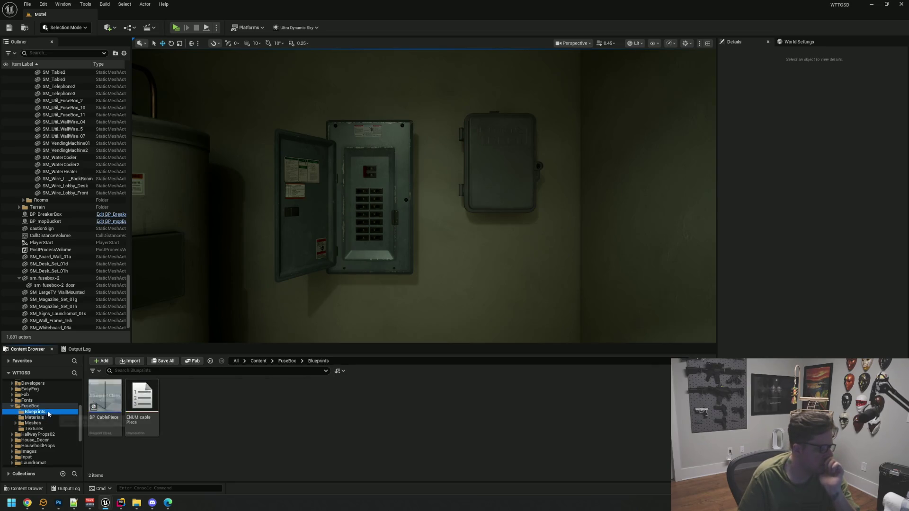
# Place a BP_CablePiece below the fuse boxes, set it to straight-2, and raise it toward the breaker box.
pyautogui.click(105, 397)
pyautogui.moveTo(105, 398); pyautogui.dragTo(429, 306)
pyautogui.moveTo(368, 280)
pyautogui.mouseDown()
pyautogui.moveTo(354, 292)
pyautogui.moveTo(357, 266)
pyautogui.moveTo(408, 183)
pyautogui.moveTo(421, 181)
pyautogui.mouseUp()
pyautogui.moveTo(424, 196)
pyautogui.mouseDown()
pyautogui.moveTo(424, 159)
pyautogui.moveTo(538, 217)
pyautogui.mouseUp()
pyautogui.scroll(3, 424, 159)
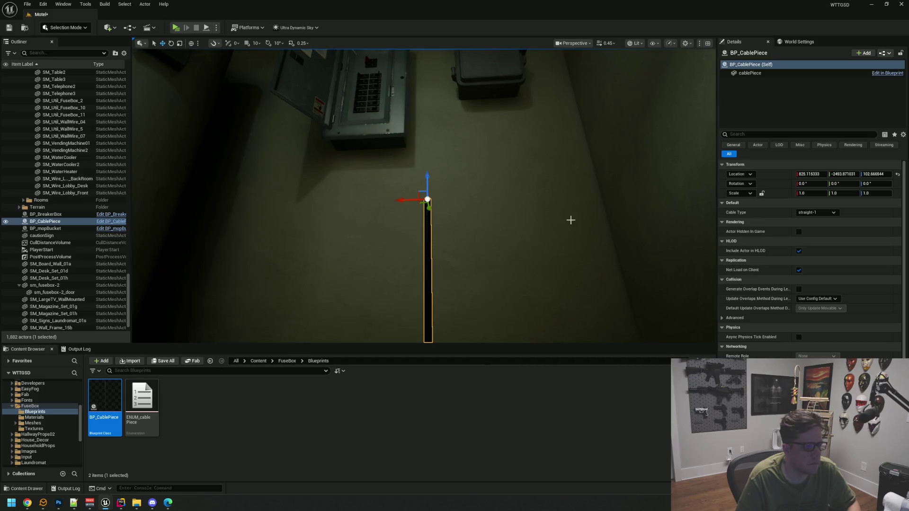
pyautogui.click(826, 212)
pyautogui.click(820, 234)
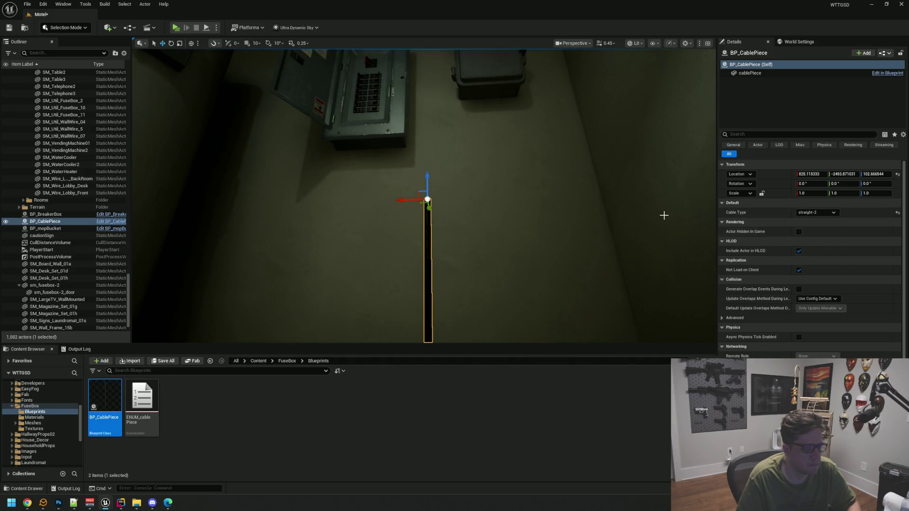
pyautogui.moveTo(427, 177)
pyautogui.mouseDown()
pyautogui.moveTo(427, 51)
pyautogui.moveTo(472, 142)
pyautogui.mouseUp()
pyautogui.scroll(-5, 473, 142)
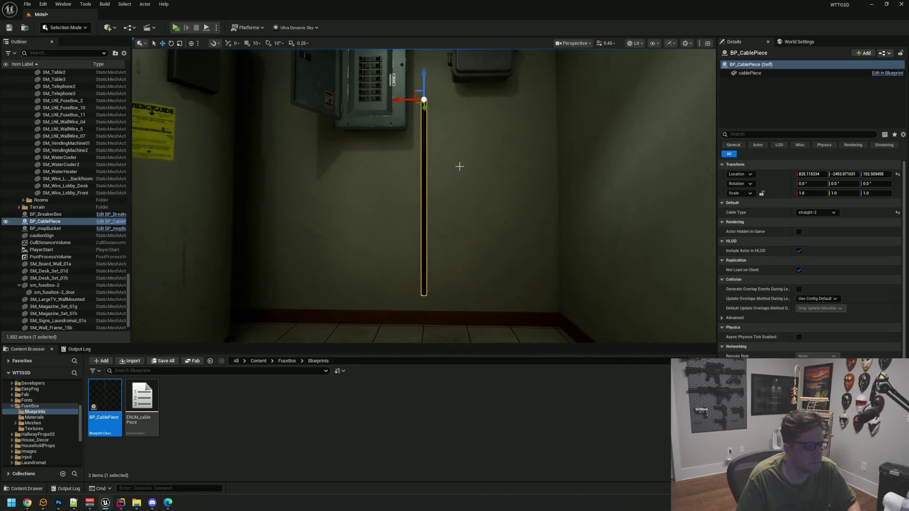
# Try S_curve-1 and passover-1 as Cable Type, settle on Port-1, and frame the piece.
pyautogui.click(817, 213)
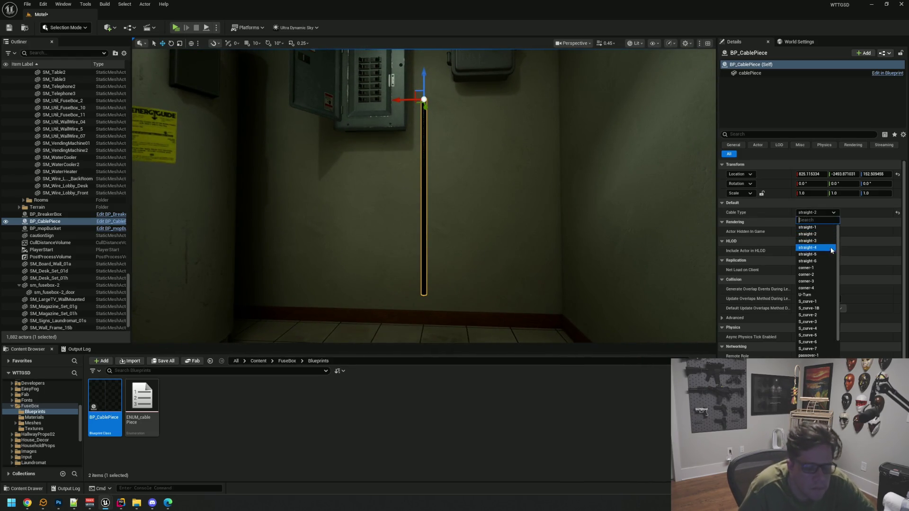
pyautogui.click(822, 302)
pyautogui.click(825, 213)
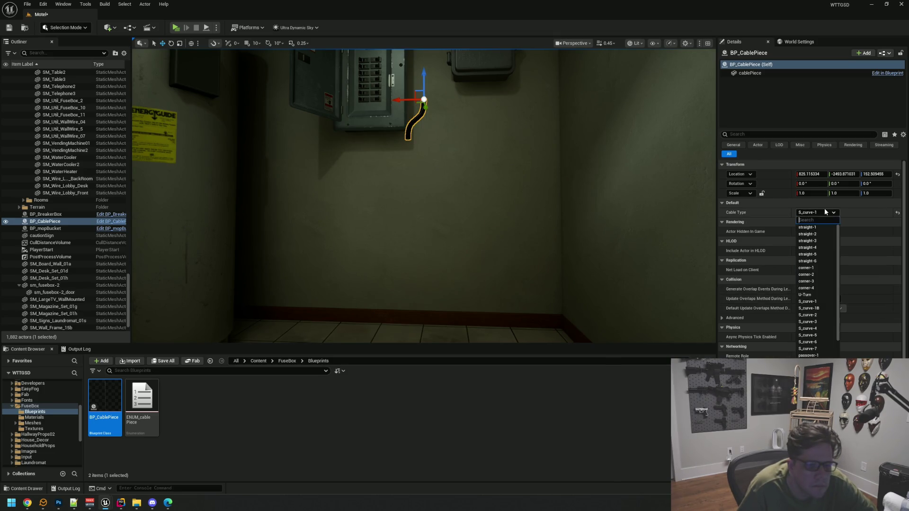
pyautogui.scroll(-1, 825, 353)
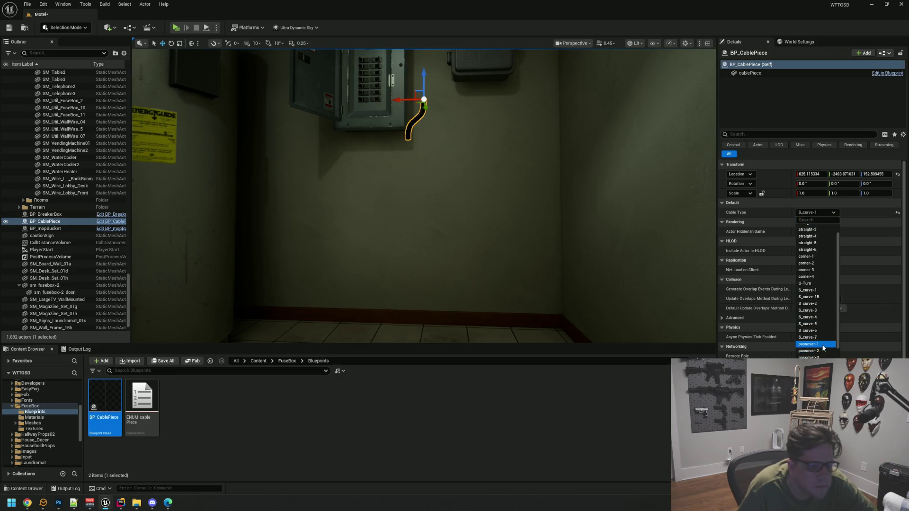
pyautogui.click(823, 346)
pyautogui.click(817, 214)
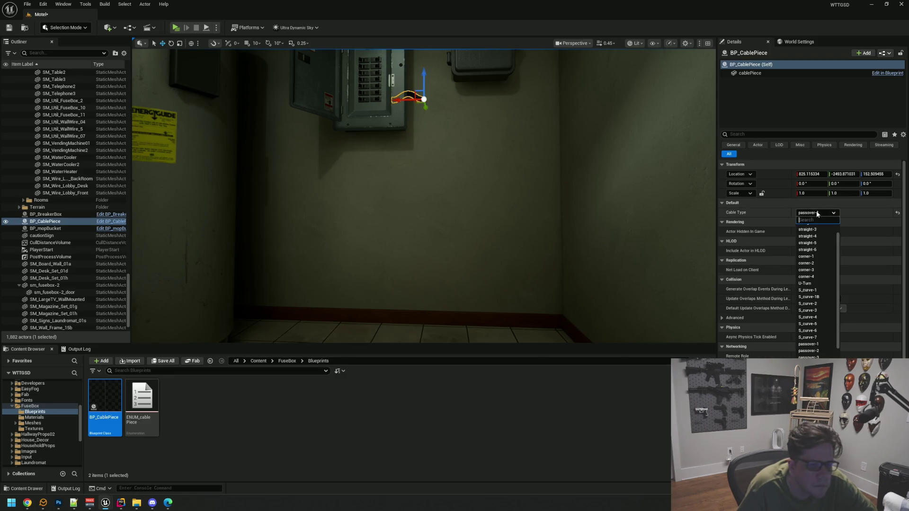
pyautogui.scroll(-2, 827, 348)
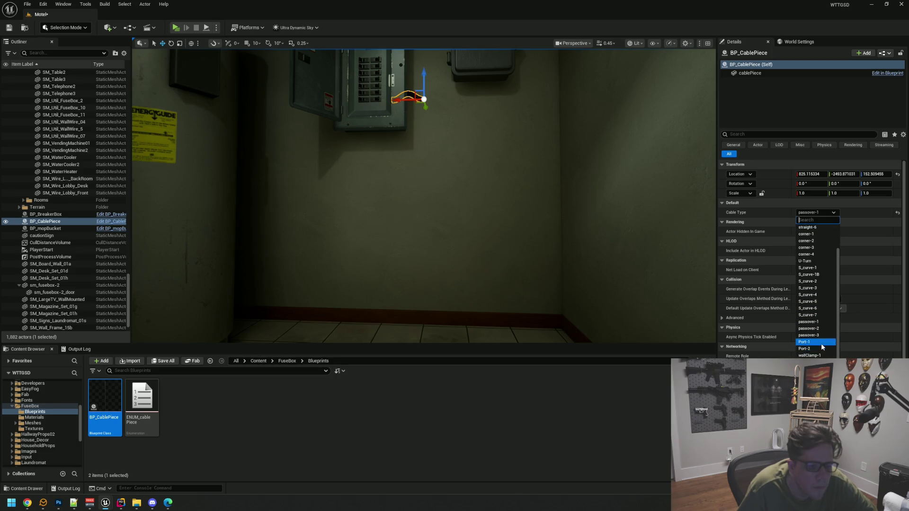
pyautogui.click(822, 345)
pyautogui.press('f')
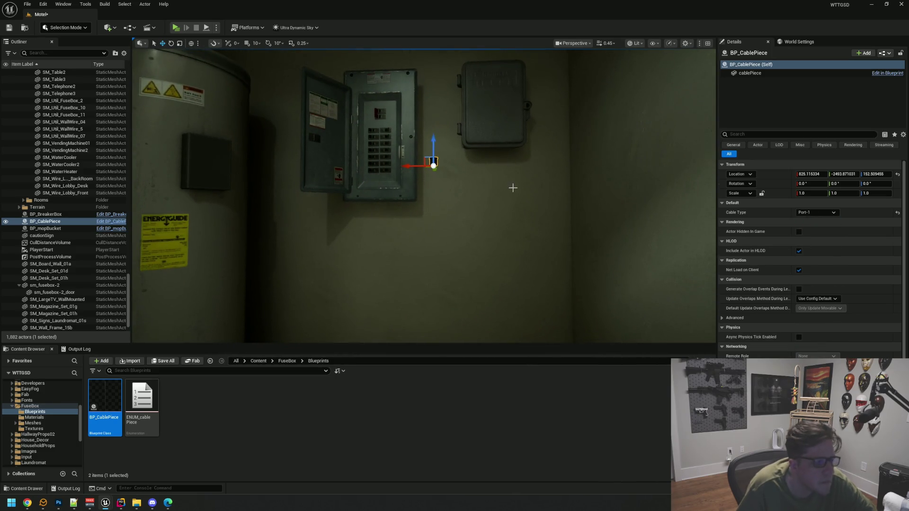
pyautogui.press('f')
pyautogui.moveTo(479, 190)
pyautogui.mouseDown()
pyautogui.moveTo(445, 189)
pyautogui.moveTo(503, 185)
pyautogui.moveTo(497, 161)
pyautogui.moveTo(454, 152)
pyautogui.mouseUp()
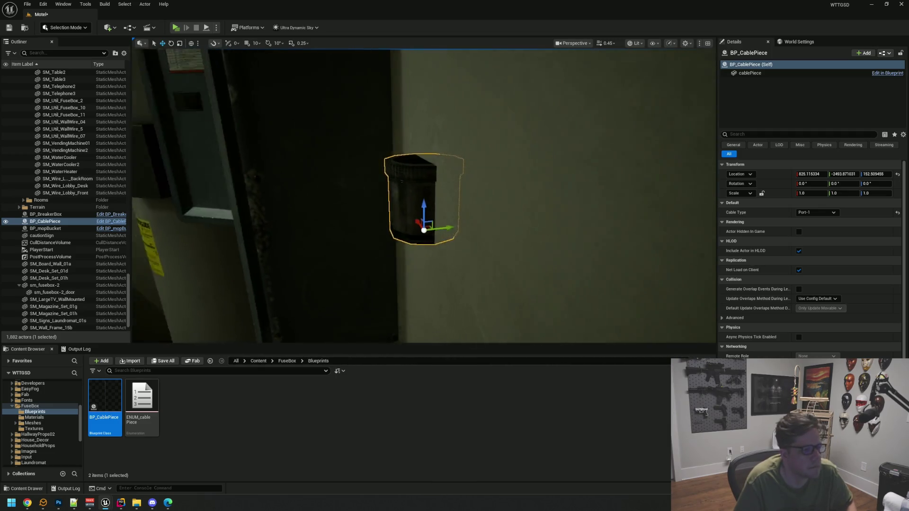
# Try Port-2 and wallClamp-1 cable types and shift the cable piece along the wall.
pyautogui.press('f')
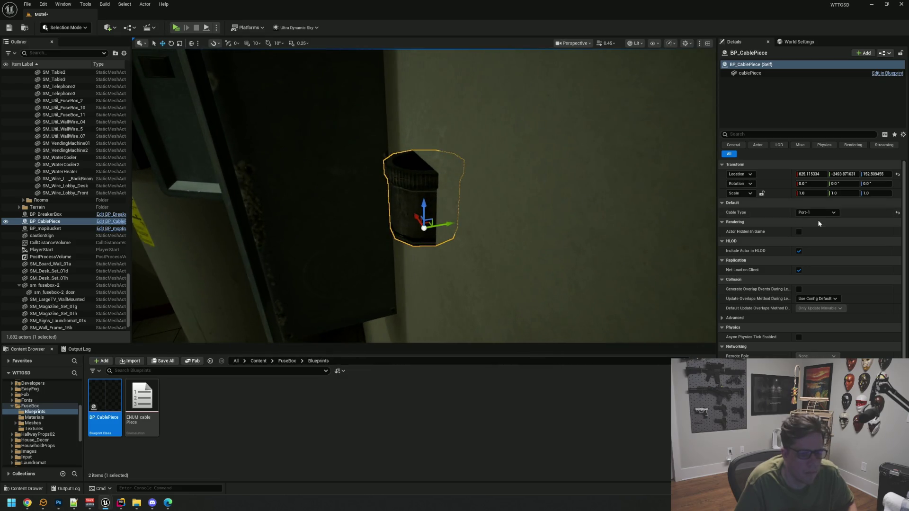
pyautogui.click(824, 212)
pyautogui.click(815, 348)
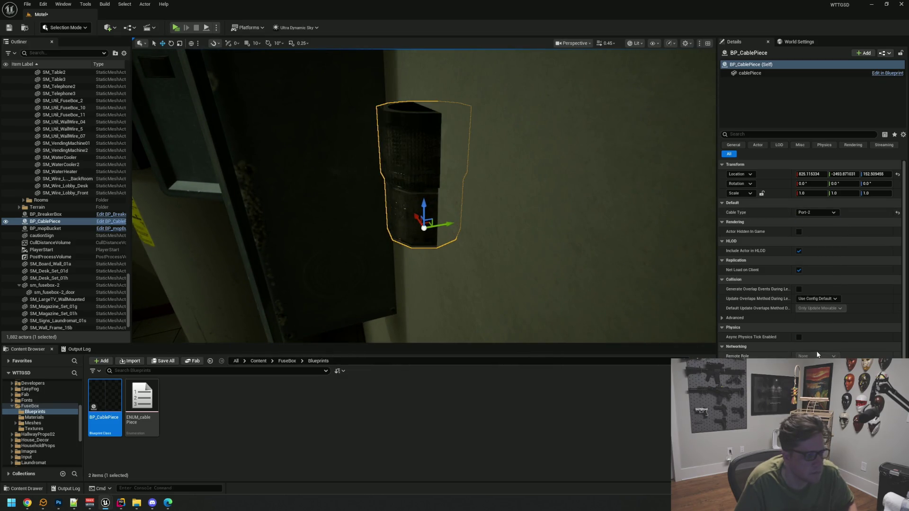
pyautogui.moveTo(454, 151)
pyautogui.mouseDown()
pyautogui.moveTo(441, 149)
pyautogui.moveTo(709, 243)
pyautogui.mouseUp()
pyautogui.click(828, 213)
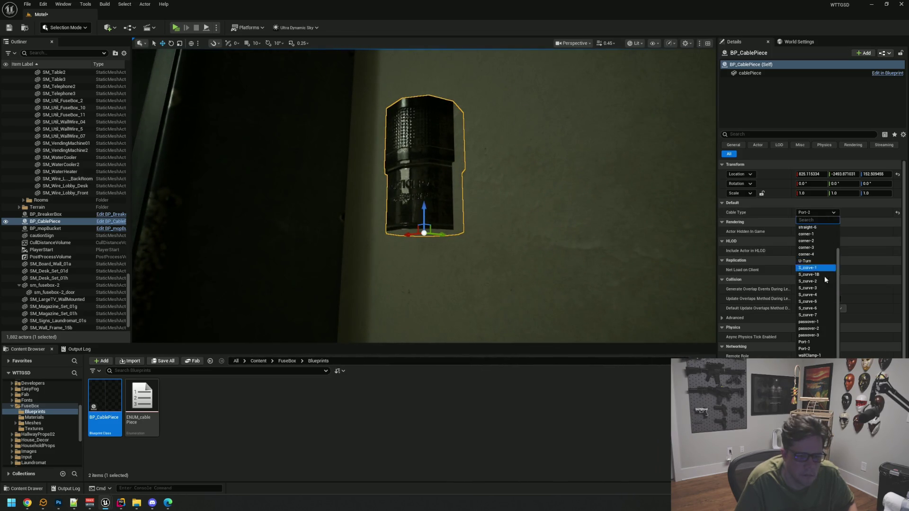
pyautogui.click(821, 345)
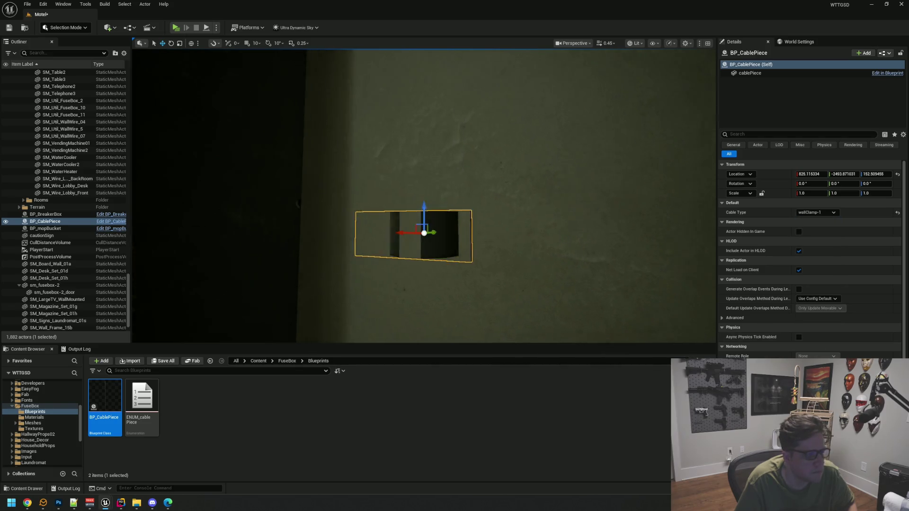
pyautogui.moveTo(437, 228)
pyautogui.mouseDown()
pyautogui.moveTo(396, 234)
pyautogui.moveTo(406, 239)
pyautogui.moveTo(407, 208)
pyautogui.moveTo(416, 237)
pyautogui.moveTo(412, 211)
pyautogui.moveTo(426, 208)
pyautogui.moveTo(408, 213)
pyautogui.moveTo(426, 204)
pyautogui.mouseUp()
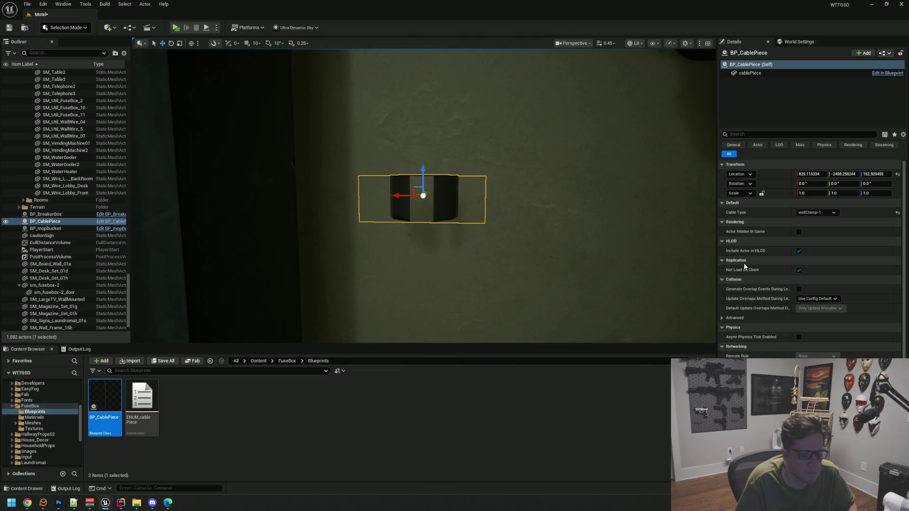
# Try strap-1, then set the cable piece's Cable Type back to Port-2.
pyautogui.click(811, 215)
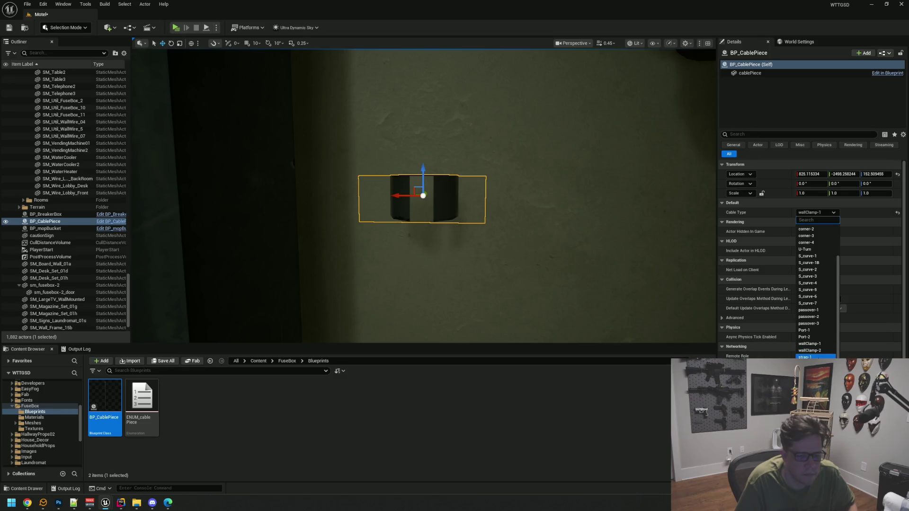
pyautogui.scroll(-1, 825, 330)
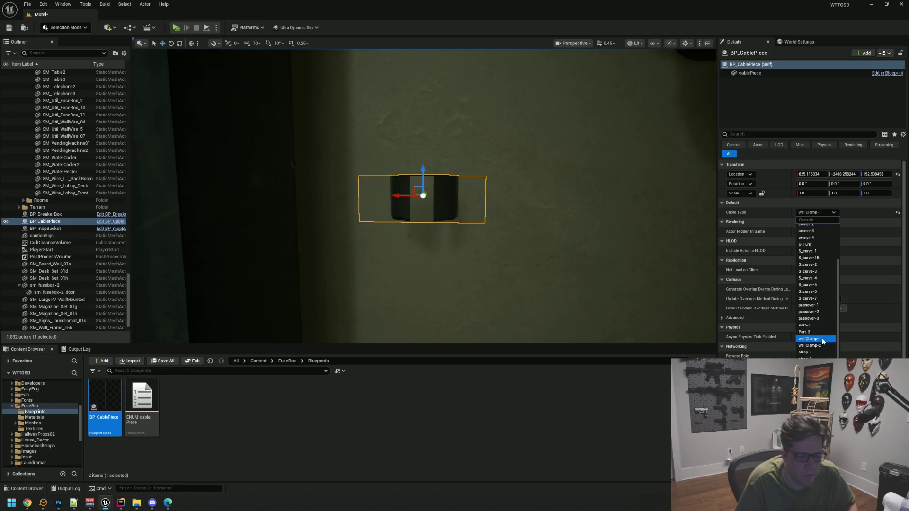
pyautogui.click(817, 353)
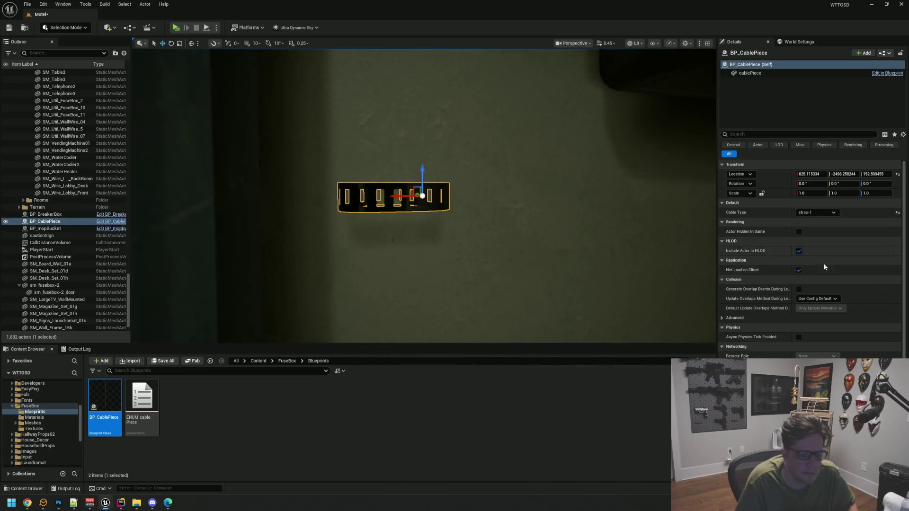
pyautogui.click(822, 212)
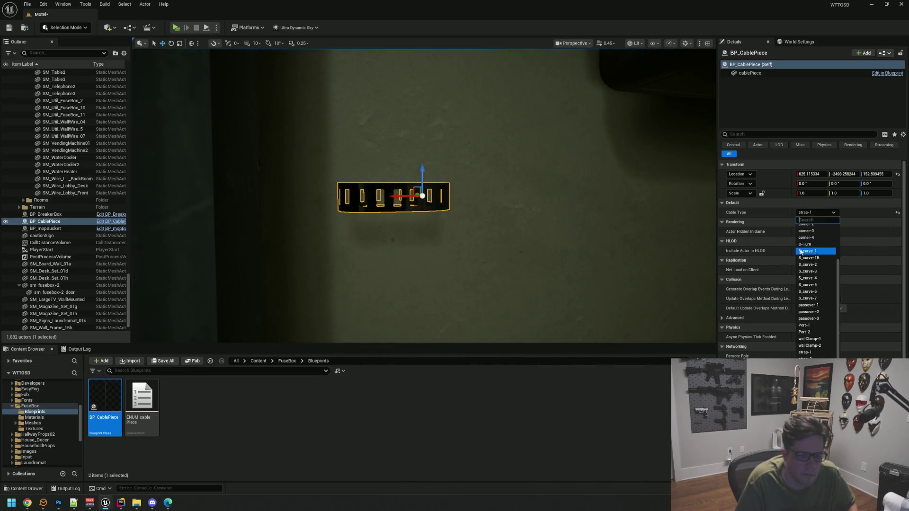
pyautogui.scroll(-5, 550, 186)
pyautogui.moveTo(550, 185); pyautogui.dragTo(518, 173)
pyautogui.click(819, 213)
pyautogui.click(805, 332)
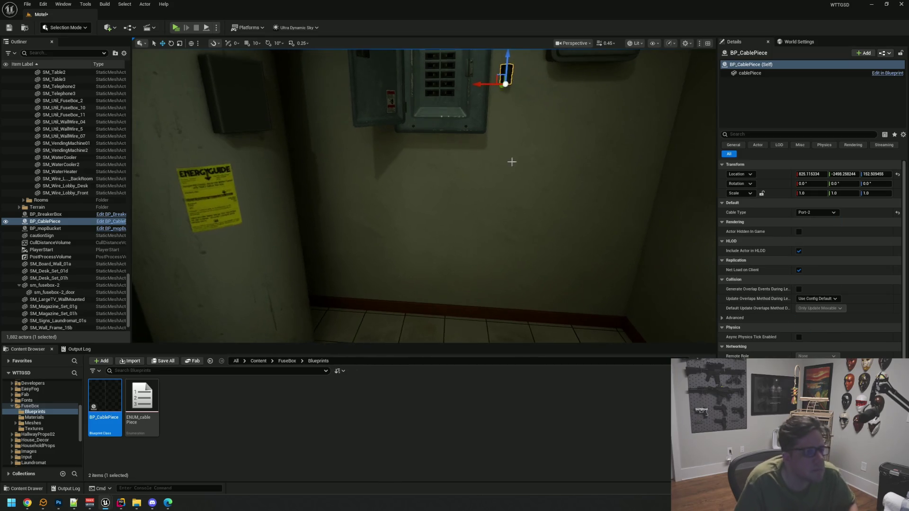
# Drop the Port-2 cable piece to the floor below the breaker box with End.
pyautogui.press('End')
pyautogui.press('f')
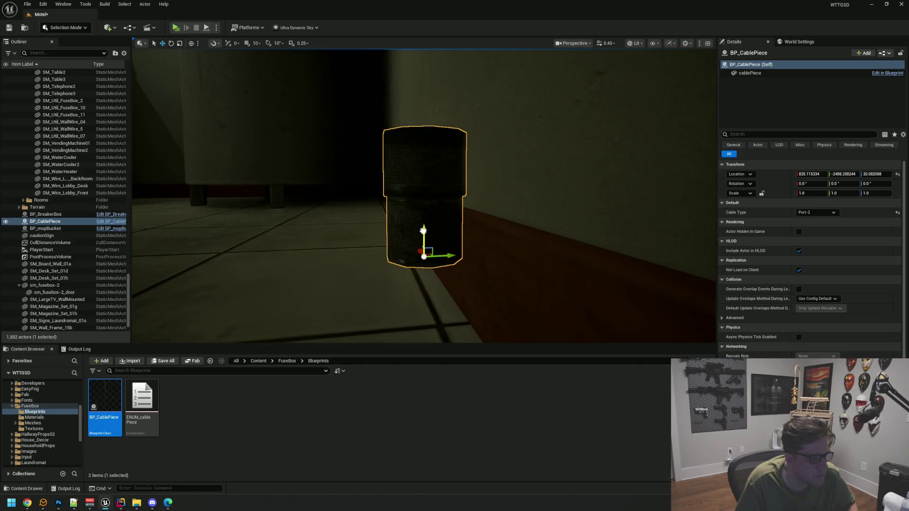
pyautogui.moveTo(424, 230); pyautogui.dragTo(416, 305)
pyautogui.press('f')
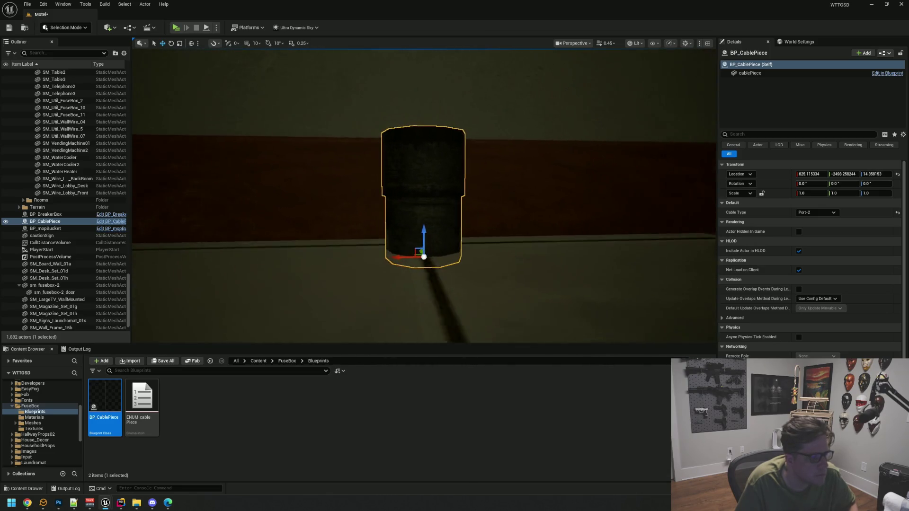
pyautogui.moveTo(416, 237); pyautogui.dragTo(417, 284)
# Nudge the floor piece toward the wall and duplicate it as BP_CablePiece2.
pyautogui.moveTo(392, 244)
pyautogui.mouseDown()
pyautogui.moveTo(512, 270)
pyautogui.moveTo(482, 257)
pyautogui.mouseUp()
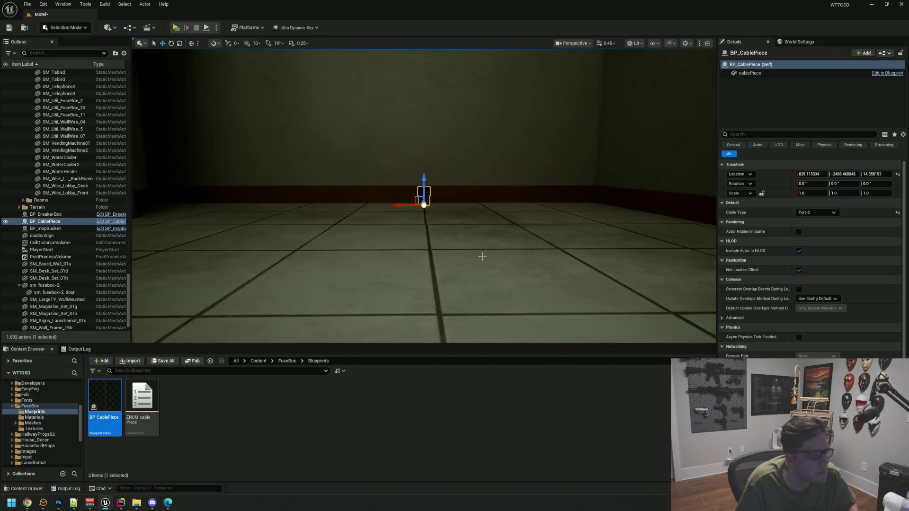
pyautogui.scroll(6, 482, 257)
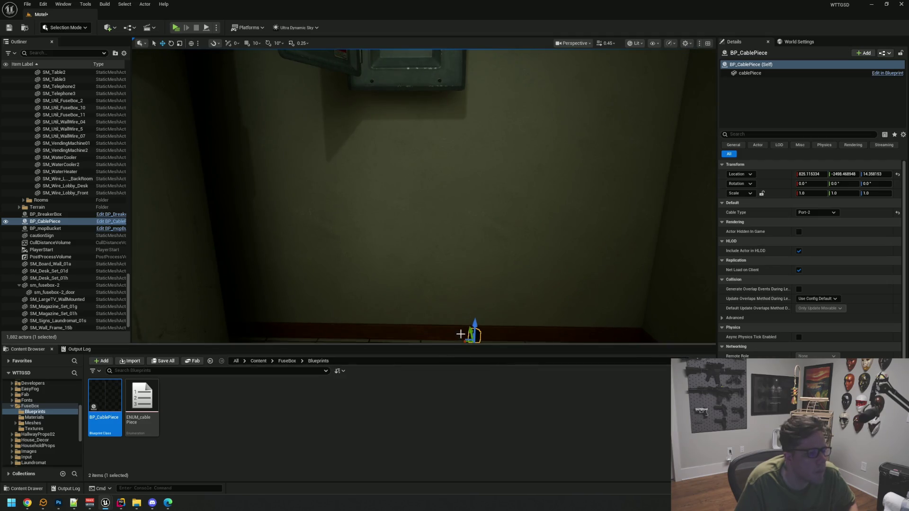
pyautogui.scroll(-5, 455, 296)
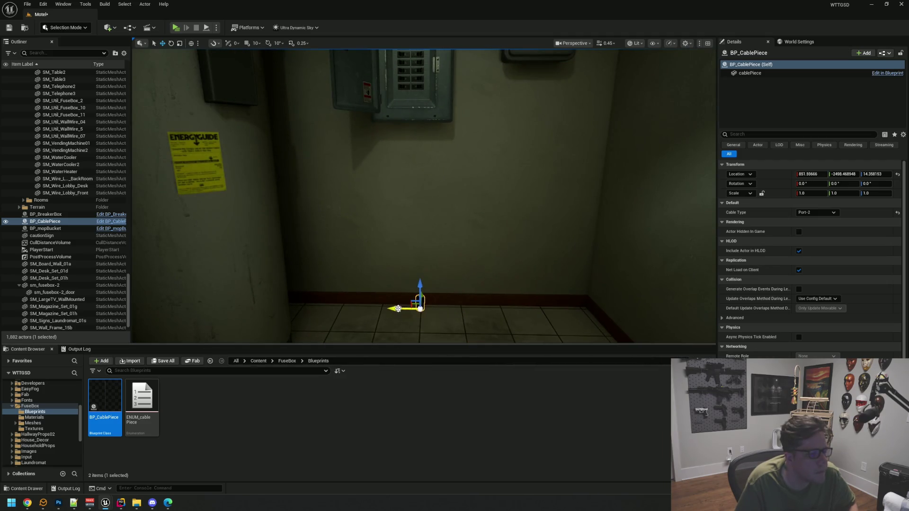
pyautogui.press('f')
pyautogui.moveTo(487, 296); pyautogui.dragTo(450, 254)
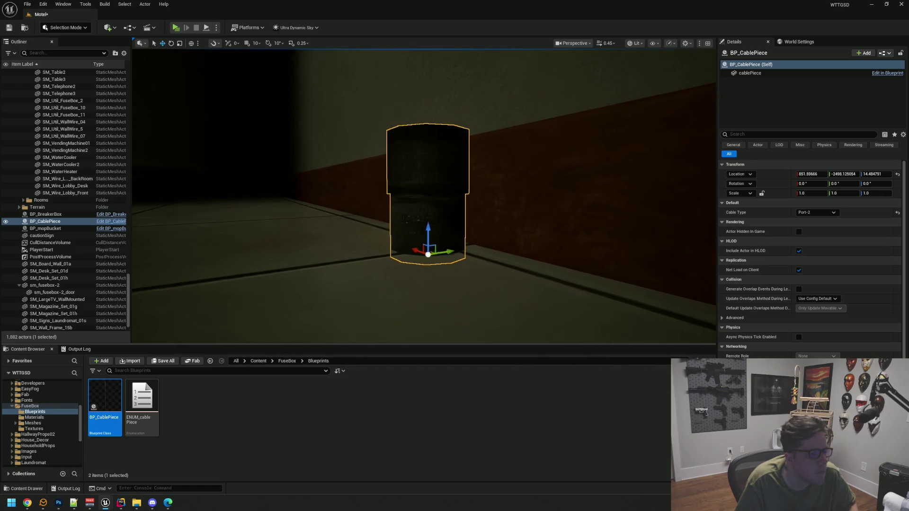
pyautogui.scroll(-8, 424, 196)
pyautogui.moveTo(424, 196)
pyautogui.mouseDown()
pyautogui.moveTo(360, 204)
pyautogui.moveTo(360, 180)
pyautogui.mouseUp()
pyautogui.moveTo(413, 223)
pyautogui.mouseDown()
pyautogui.moveTo(412, 237)
pyautogui.moveTo(413, 223)
pyautogui.mouseUp()
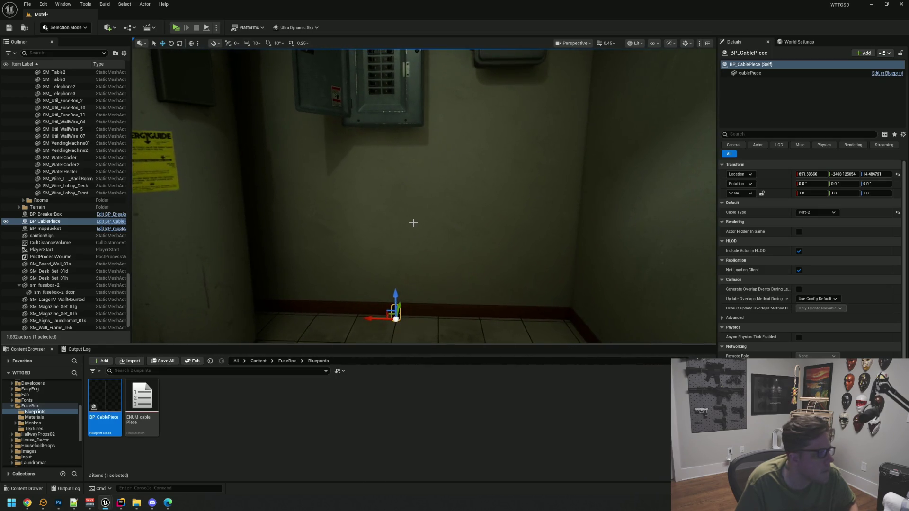
pyautogui.hotkey('ctrl', 'd')
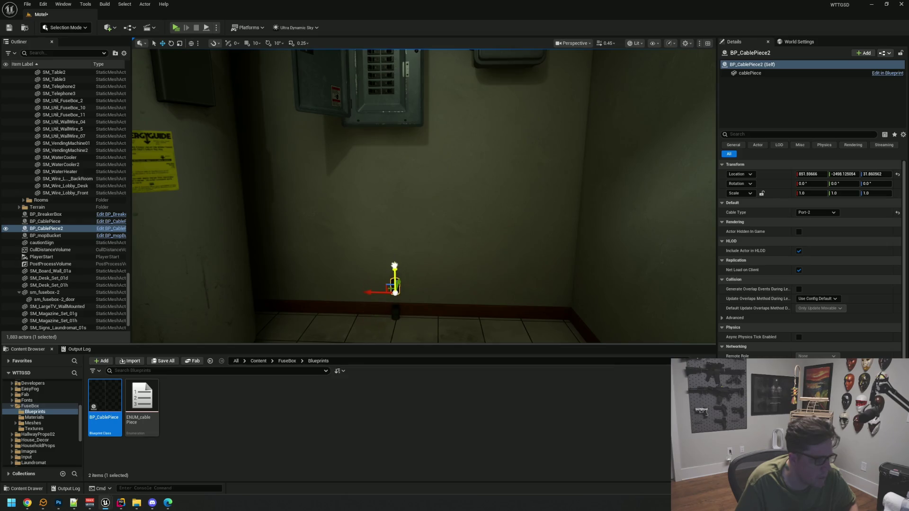
# Change BP_CablePiece2's Cable Type to straight-4, then select the floor Port-2 piece below it.
pyautogui.press('f')
pyautogui.click(830, 213)
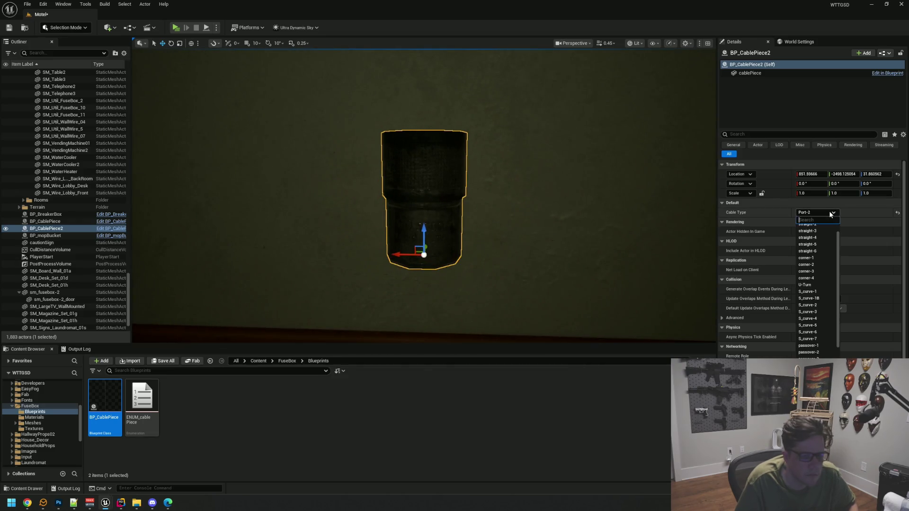
pyautogui.click(821, 238)
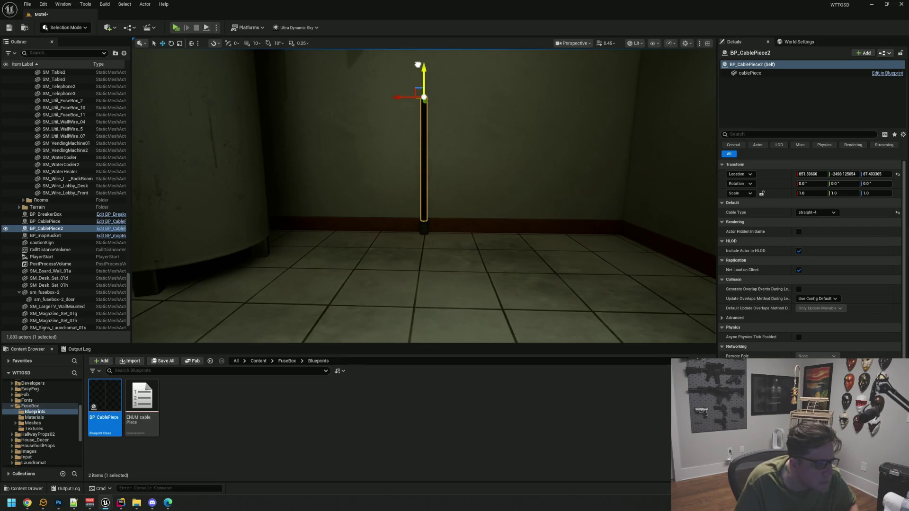
pyautogui.press('Escape')
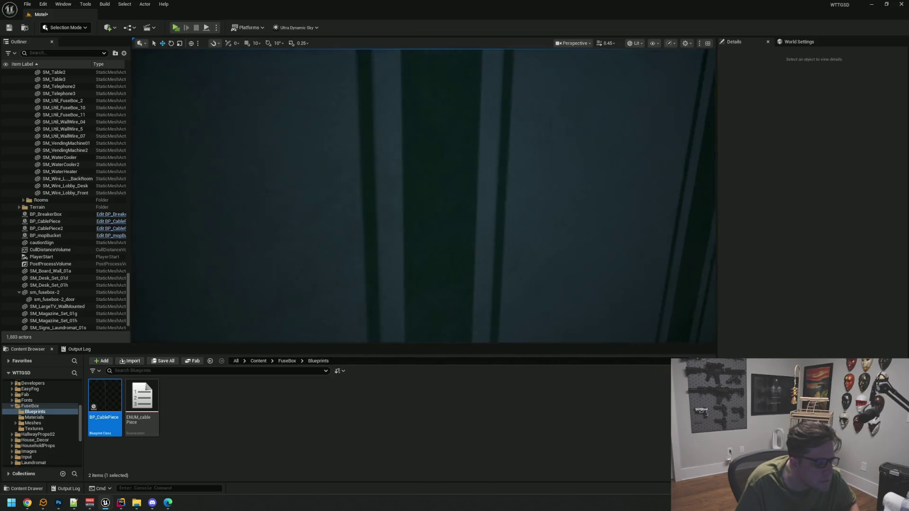
pyautogui.scroll(-5, 491, 170)
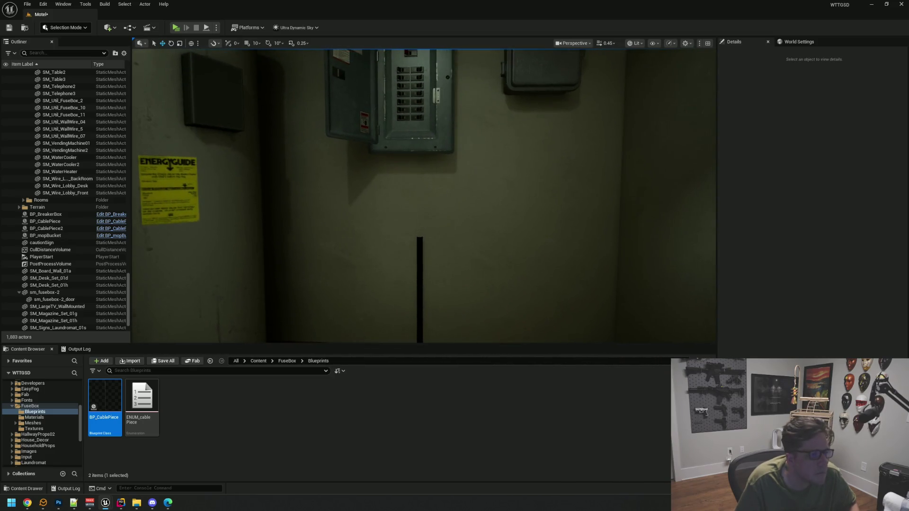
pyautogui.moveTo(441, 197)
pyautogui.mouseDown()
pyautogui.moveTo(427, 199)
pyautogui.moveTo(427, 246)
pyautogui.moveTo(438, 180)
pyautogui.mouseUp()
pyautogui.moveTo(426, 212); pyautogui.dragTo(418, 282)
pyautogui.click(417, 286)
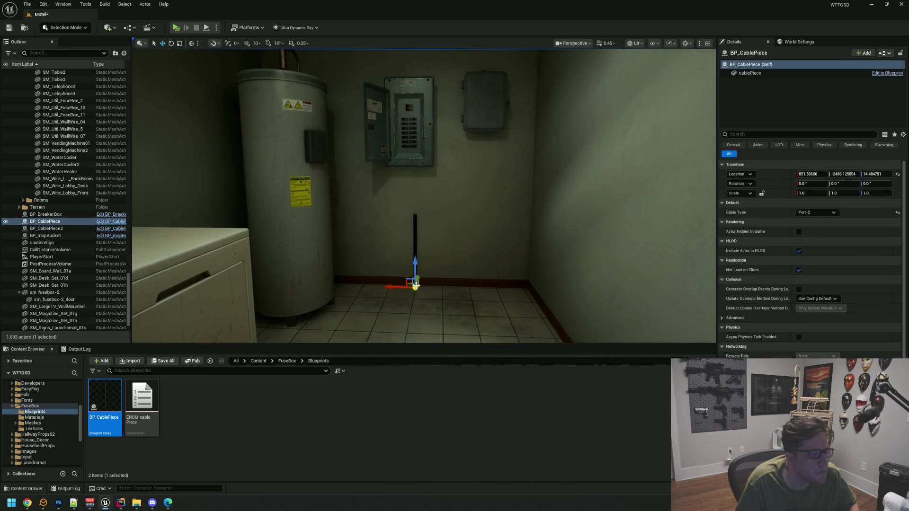
# Fine-tune the floor port piece slightly along X and lower it a bit.
pyautogui.press('f')
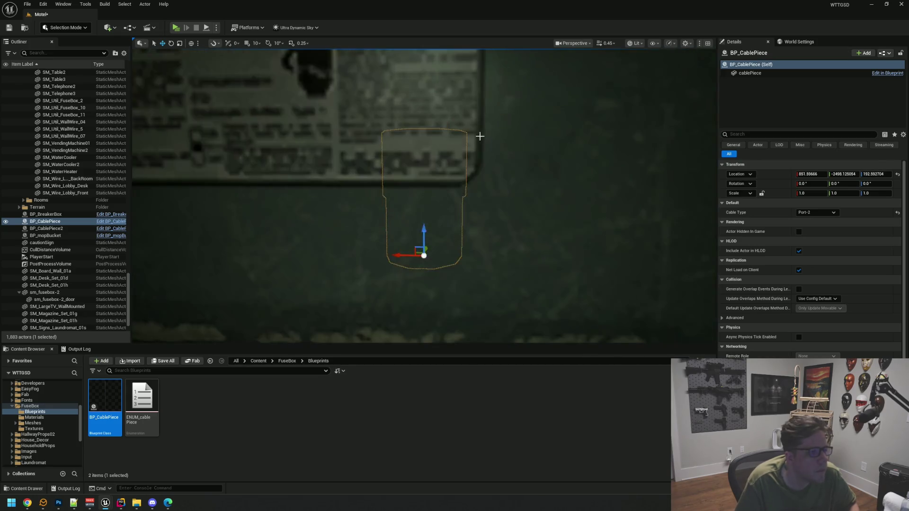
pyautogui.scroll(-3, 420, 182)
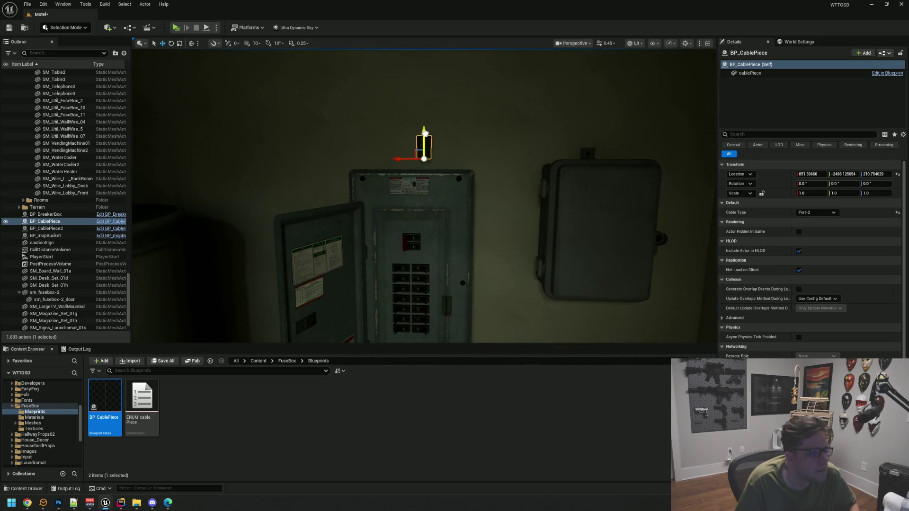
pyautogui.press('f')
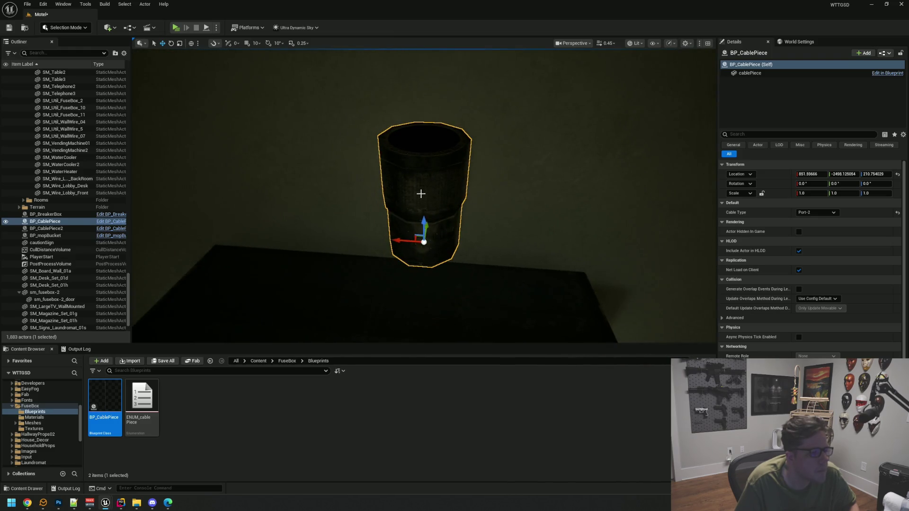
pyautogui.moveTo(402, 240); pyautogui.dragTo(410, 240)
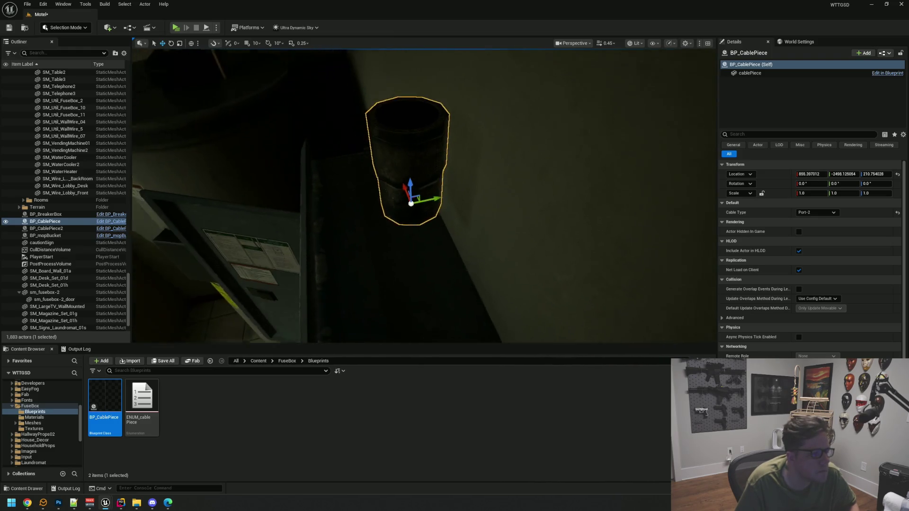
pyautogui.moveTo(397, 183)
pyautogui.mouseDown()
pyautogui.moveTo(395, 216)
pyautogui.moveTo(374, 235)
pyautogui.moveTo(374, 189)
pyautogui.mouseUp()
pyautogui.press('Escape')
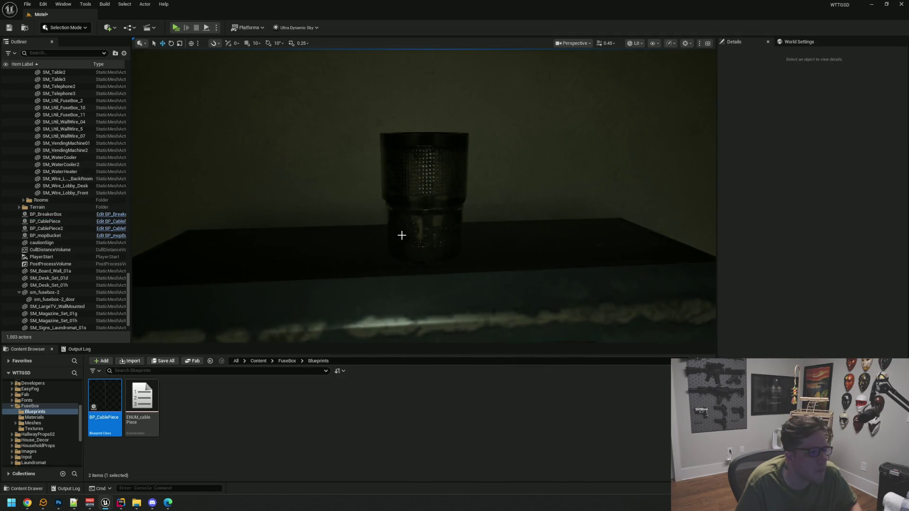
# Raise the straight-4 cable BP_CablePiece2 to about Z 221.9 and align it to X 855.4.
pyautogui.scroll(3, 442, 246)
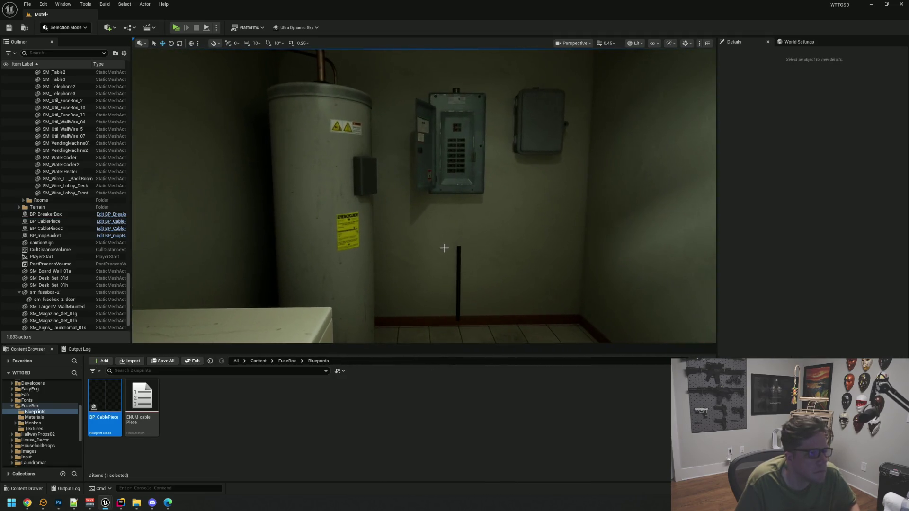
pyautogui.click(458, 257)
pyautogui.moveTo(459, 185); pyautogui.dragTo(459, 109)
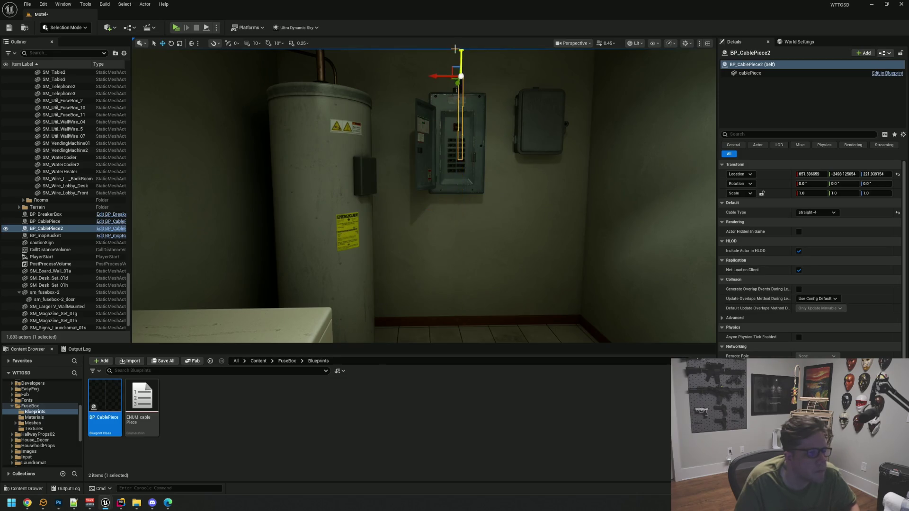
pyautogui.press('f')
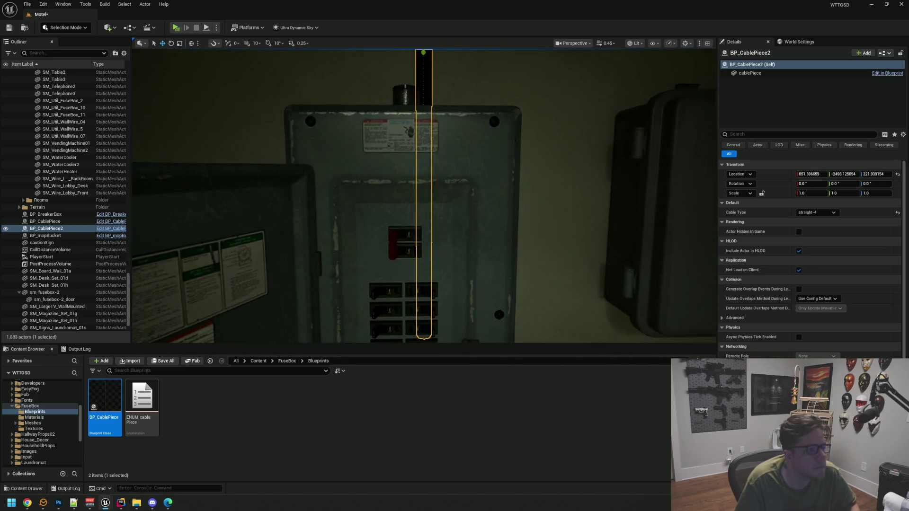
pyautogui.scroll(-3, 464, 154)
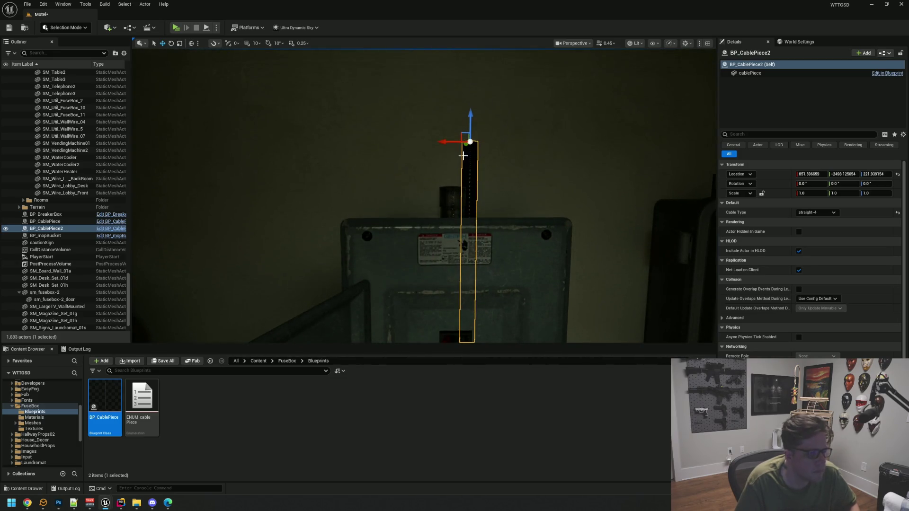
pyautogui.moveTo(450, 142); pyautogui.dragTo(446, 156)
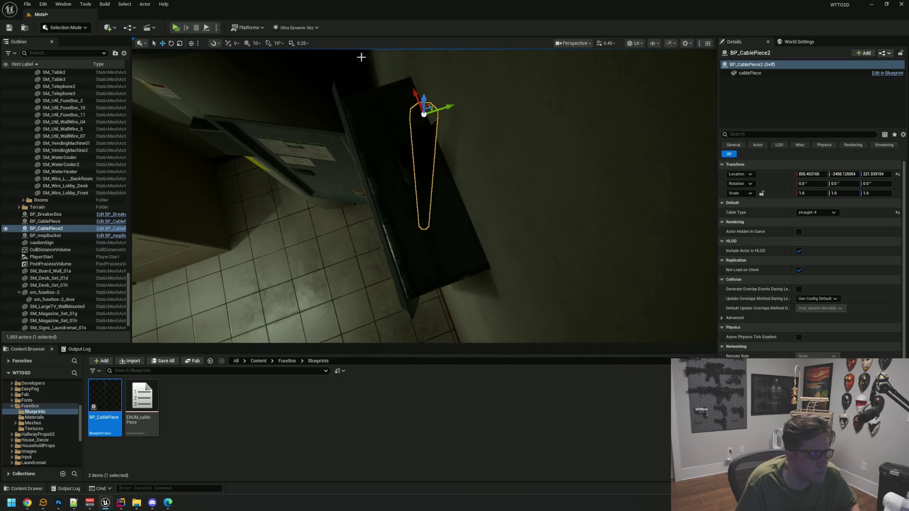
pyautogui.click(634, 43)
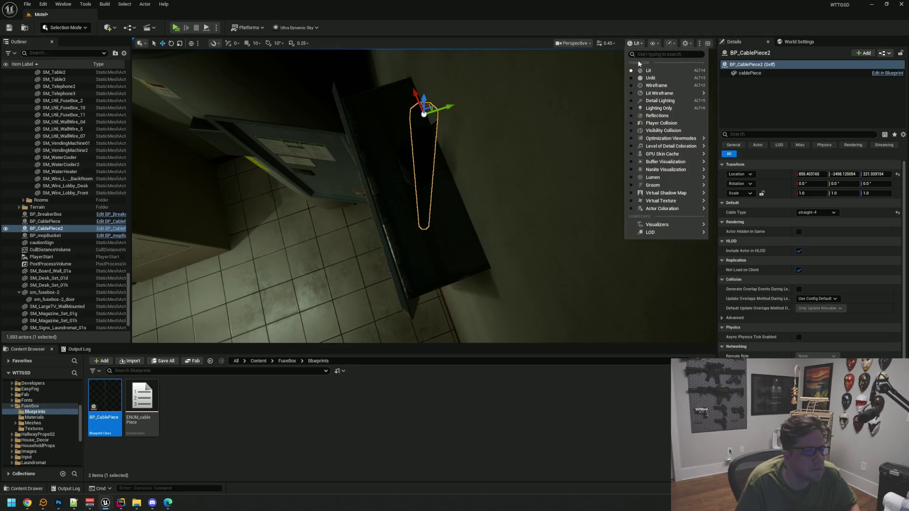
# Switch the viewport to Unlit and nudge the straight cable along Y.
pyautogui.click(645, 72)
pyautogui.moveTo(450, 108)
pyautogui.mouseDown()
pyautogui.moveTo(442, 109)
pyautogui.moveTo(442, 68)
pyautogui.mouseUp()
pyautogui.scroll(-5, 452, 186)
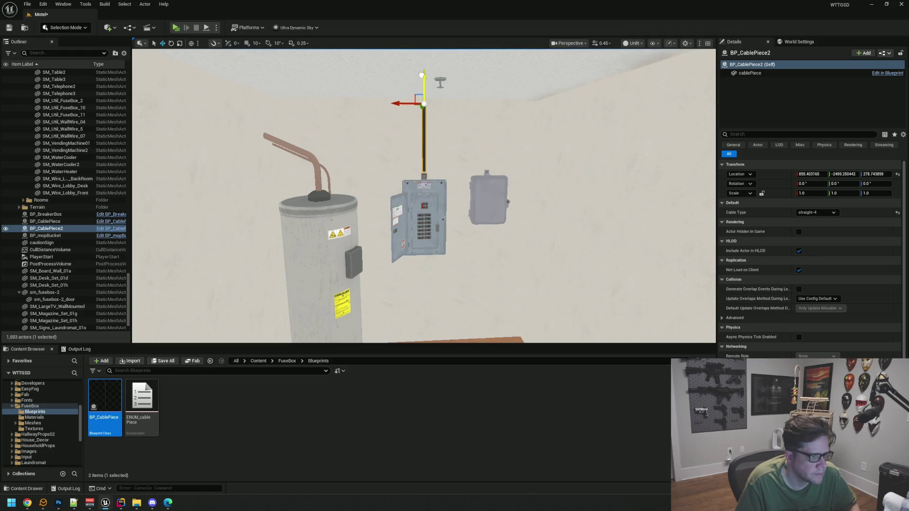
# Select the BP_CablePiece port piece and duplicate it as BP_CablePiece3.
pyautogui.press('f')
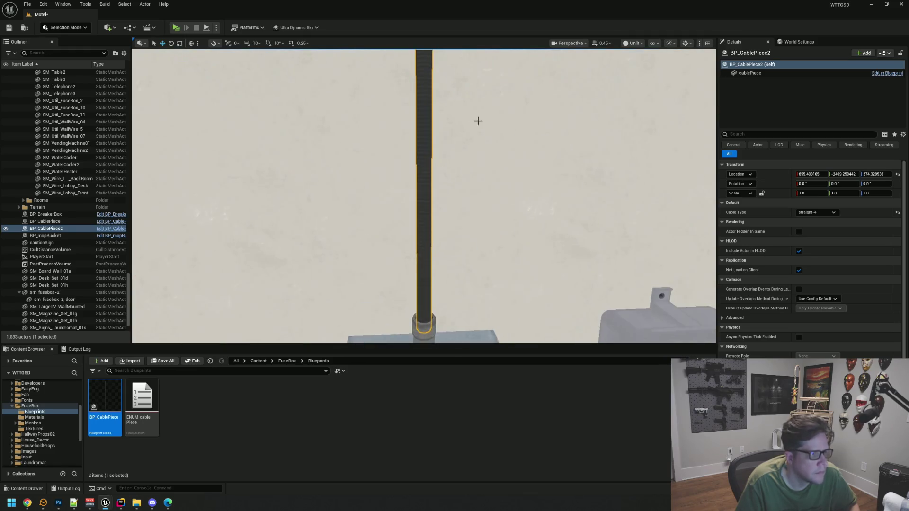
pyautogui.scroll(-4, 478, 120)
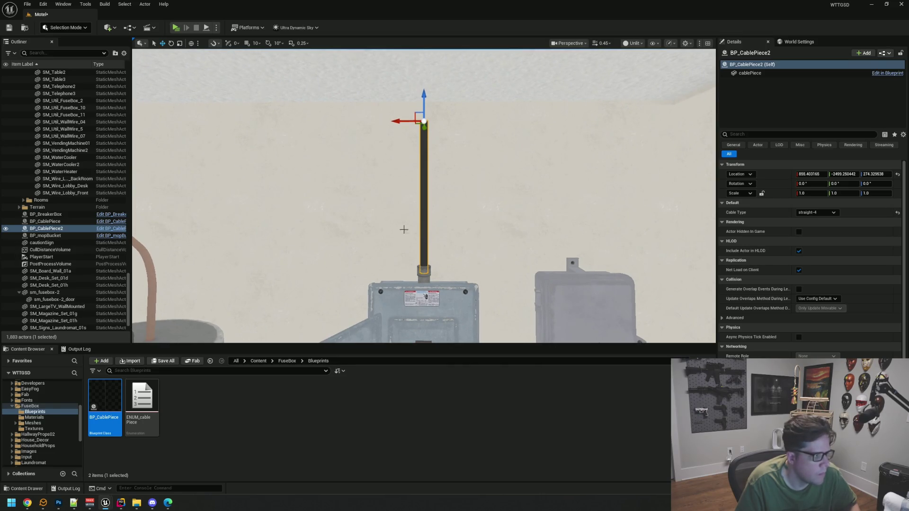
pyautogui.click(89, 221)
pyautogui.hotkey('ctrl', 'd')
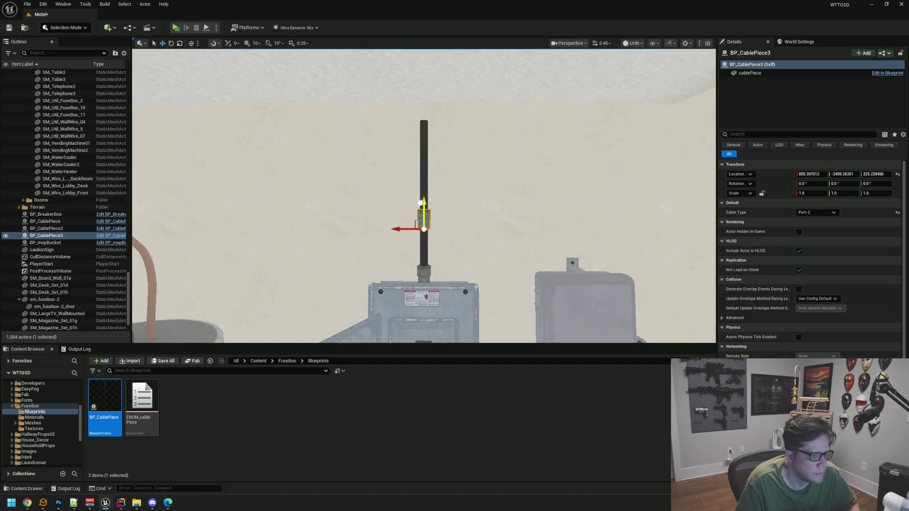
# Try the U-Turn, passover-1 and passover-2 cable types on the new copy.
pyautogui.click(816, 213)
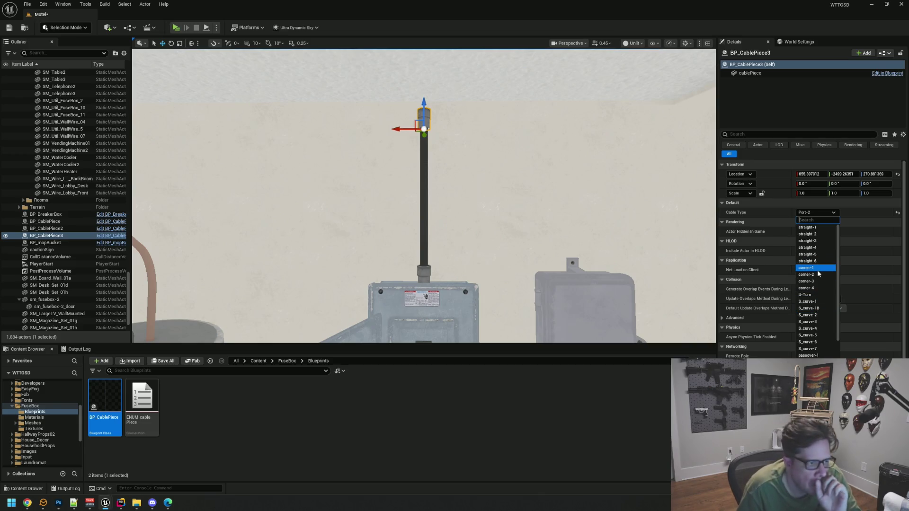
pyautogui.press('Up')
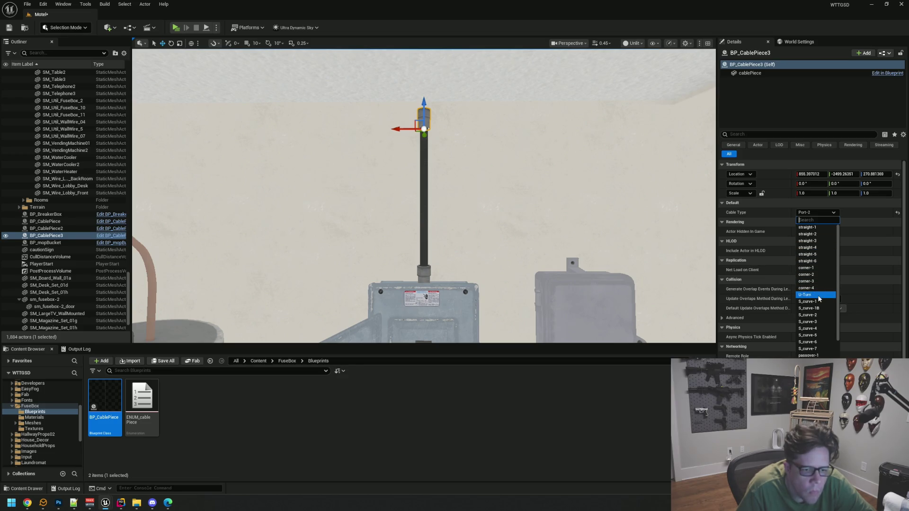
pyautogui.click(817, 295)
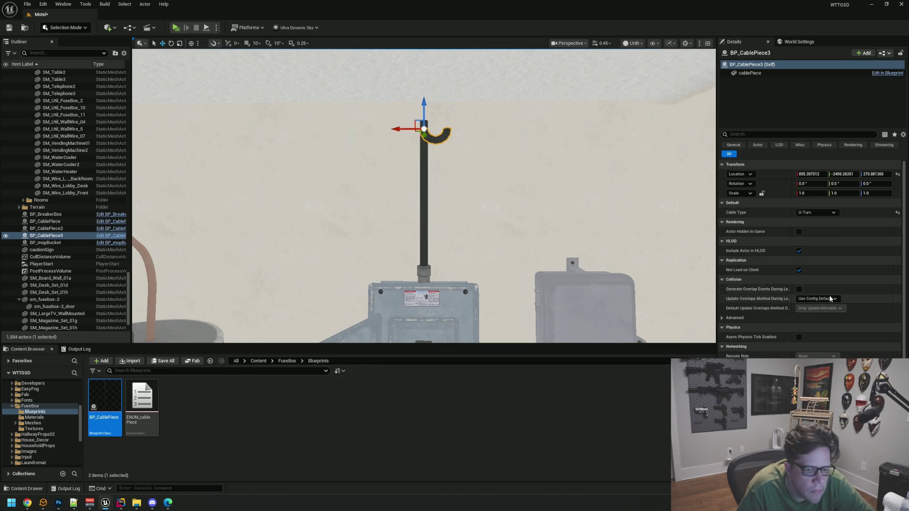
pyautogui.click(820, 214)
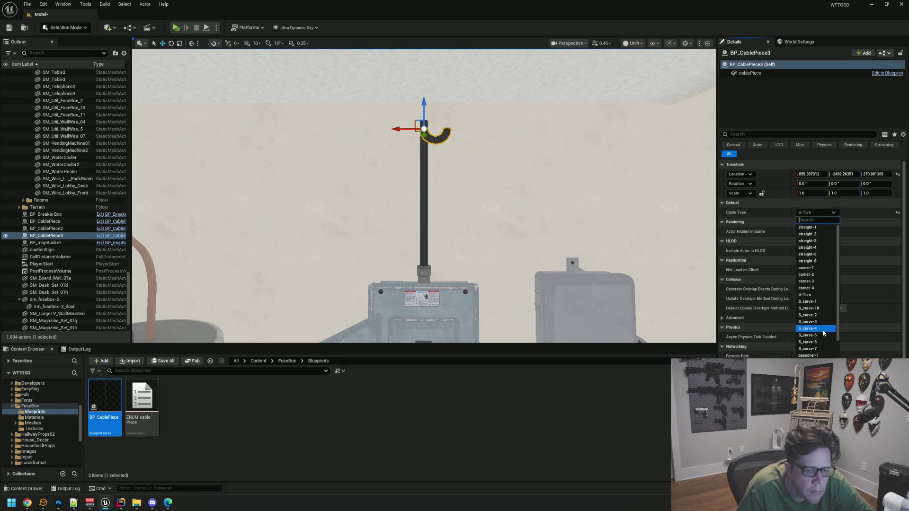
pyautogui.scroll(-1, 823, 341)
pyautogui.click(823, 344)
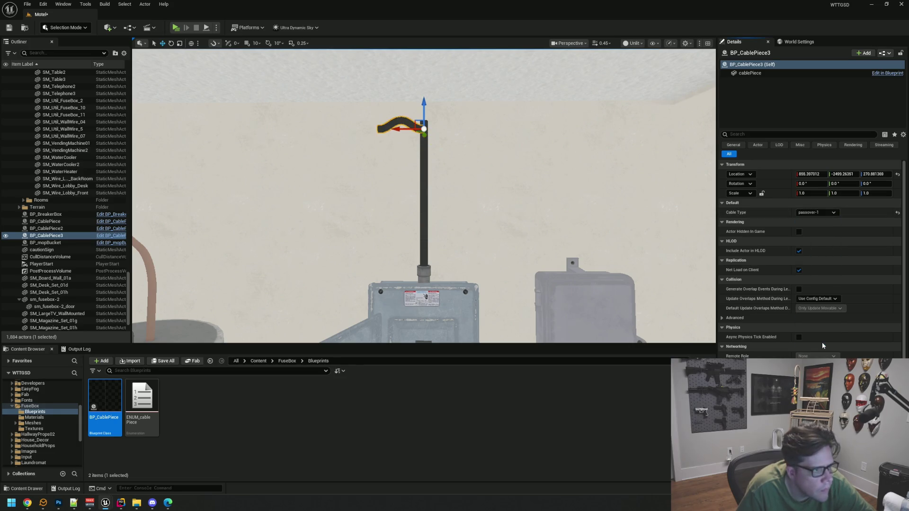
pyautogui.moveTo(575, 243)
pyautogui.mouseDown()
pyautogui.moveTo(575, 284)
pyautogui.moveTo(613, 284)
pyautogui.moveTo(620, 263)
pyautogui.mouseUp()
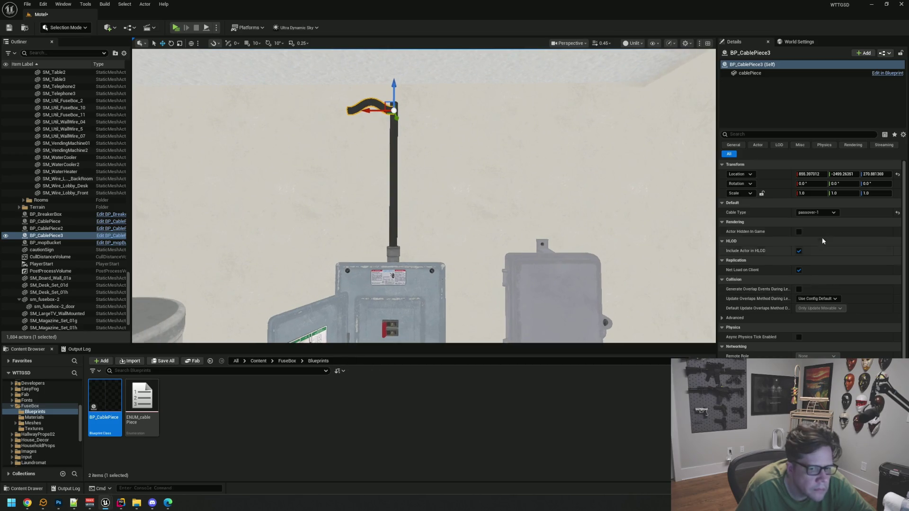
pyautogui.click(829, 213)
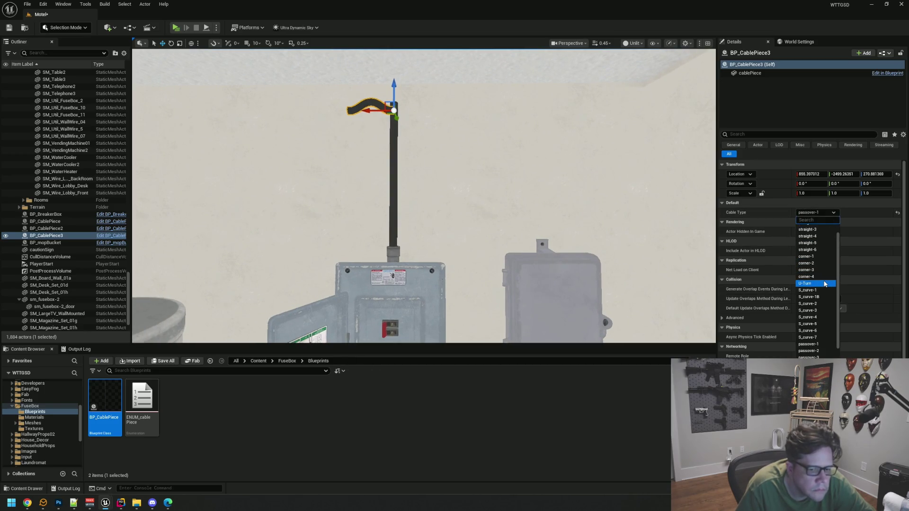
pyautogui.click(826, 351)
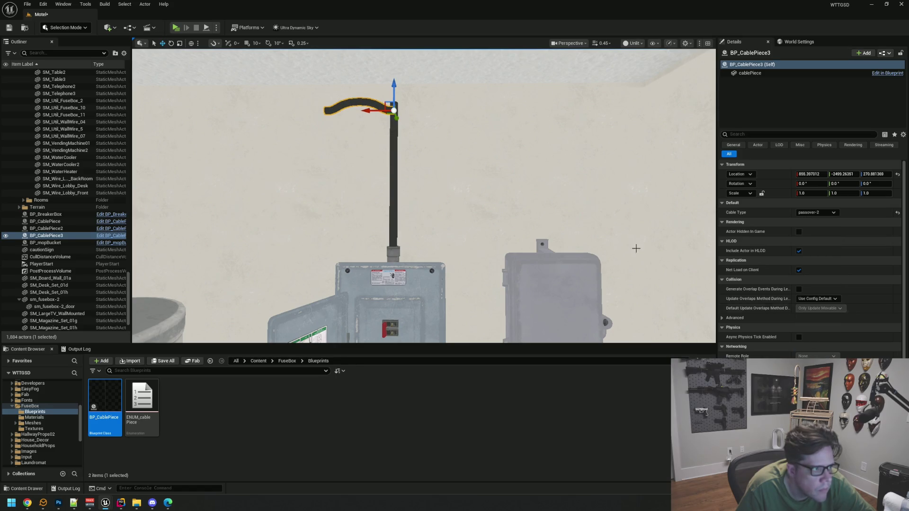
# Try wallClamp-2, then settle the copy on the Port-1 cable type.
pyautogui.moveTo(676, 264); pyautogui.dragTo(658, 256)
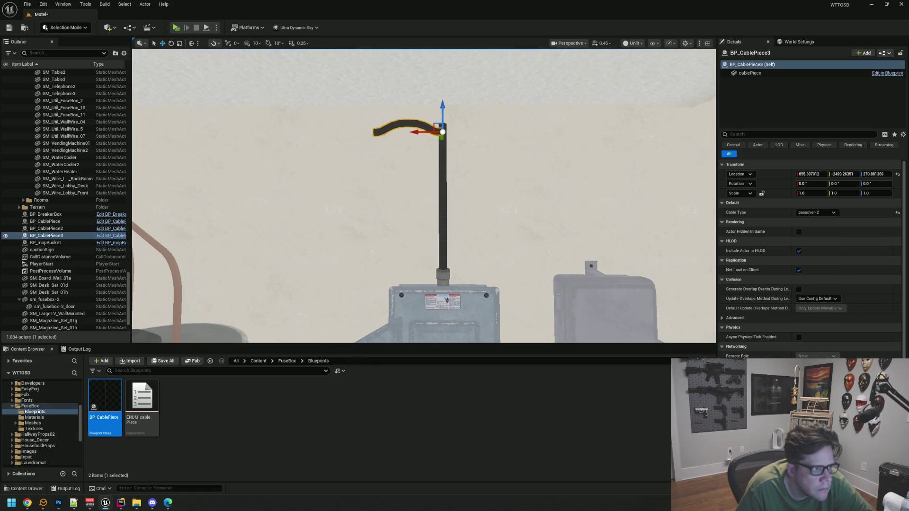
pyautogui.click(816, 213)
pyautogui.scroll(-5, 817, 308)
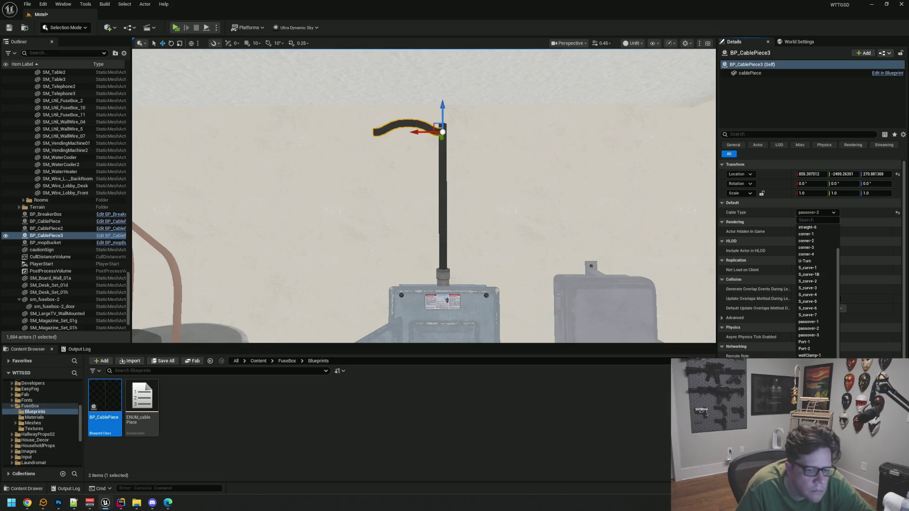
pyautogui.click(817, 328)
pyautogui.click(823, 206)
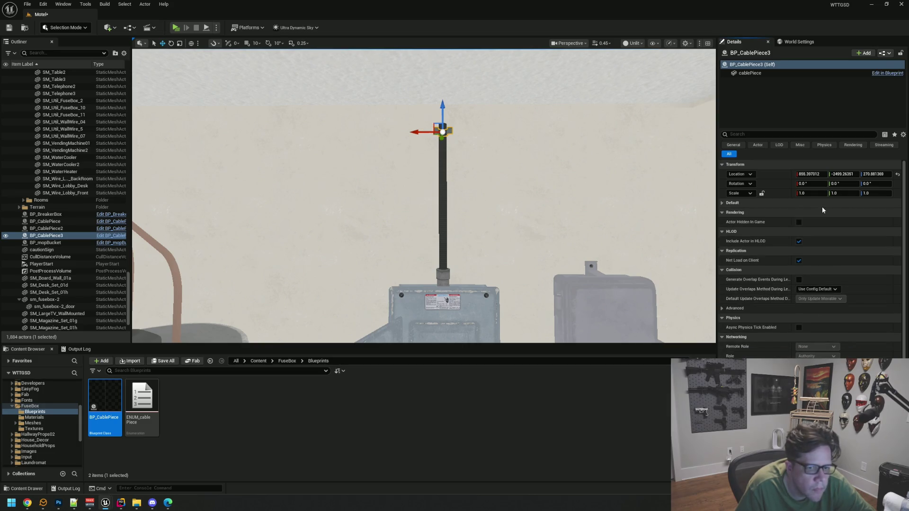
pyautogui.click(743, 205)
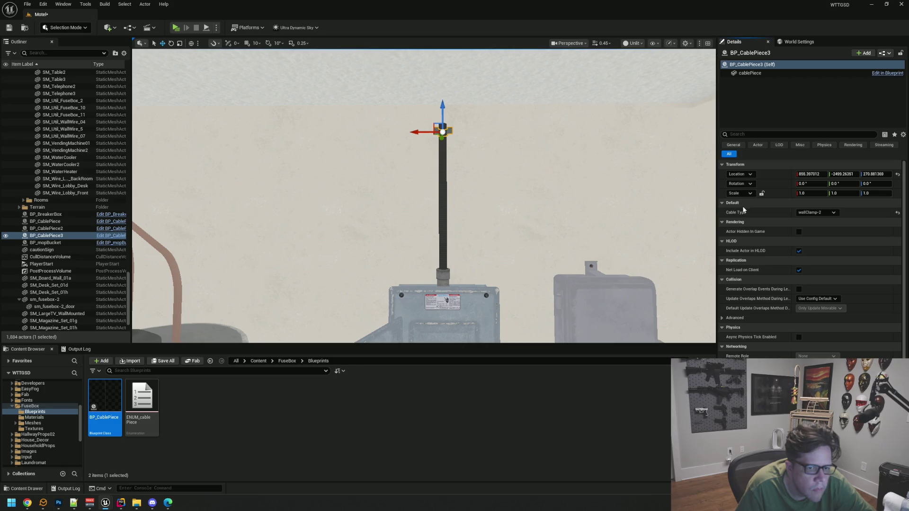
pyautogui.click(822, 214)
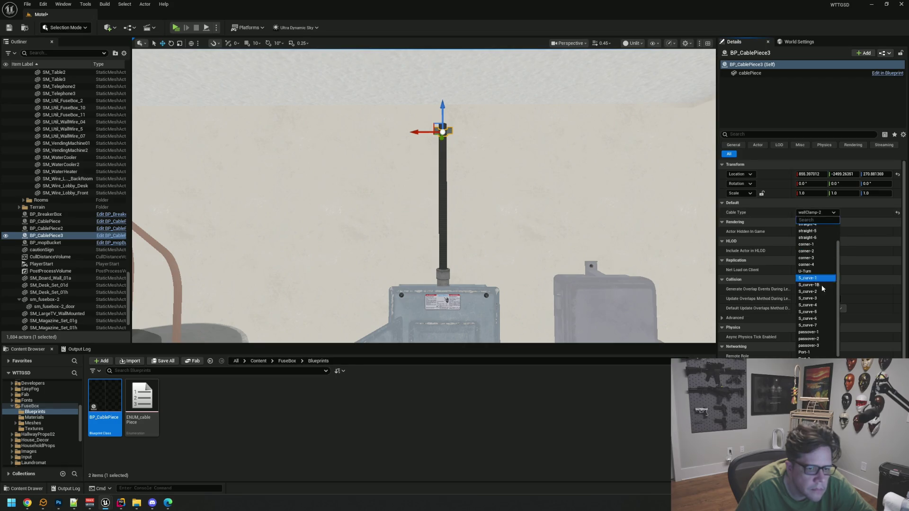
pyautogui.click(824, 353)
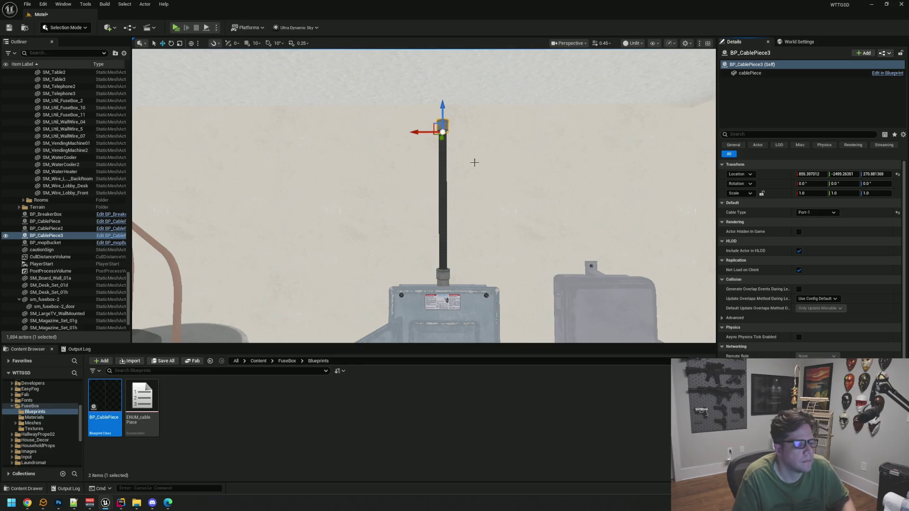
# Move the lower BP_CablePiece port piece up to the top of the straight cable.
pyautogui.press('f')
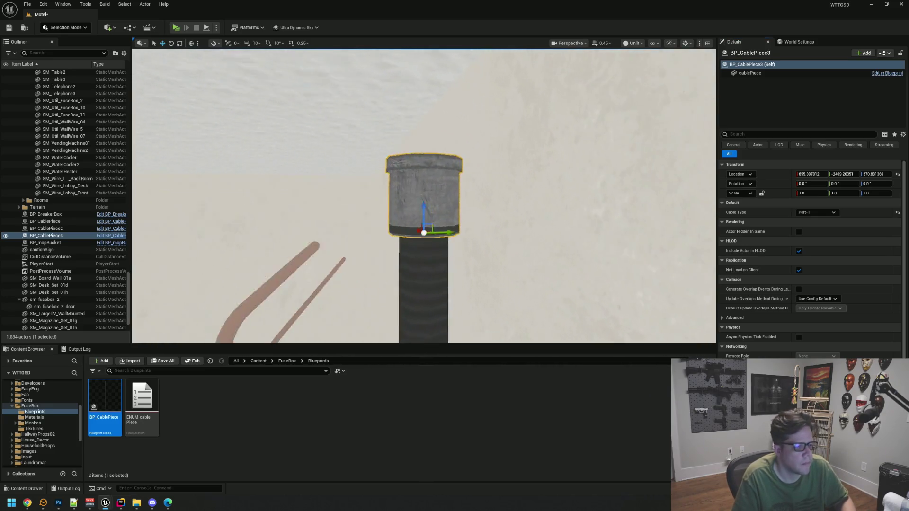
pyautogui.scroll(-10, 483, 196)
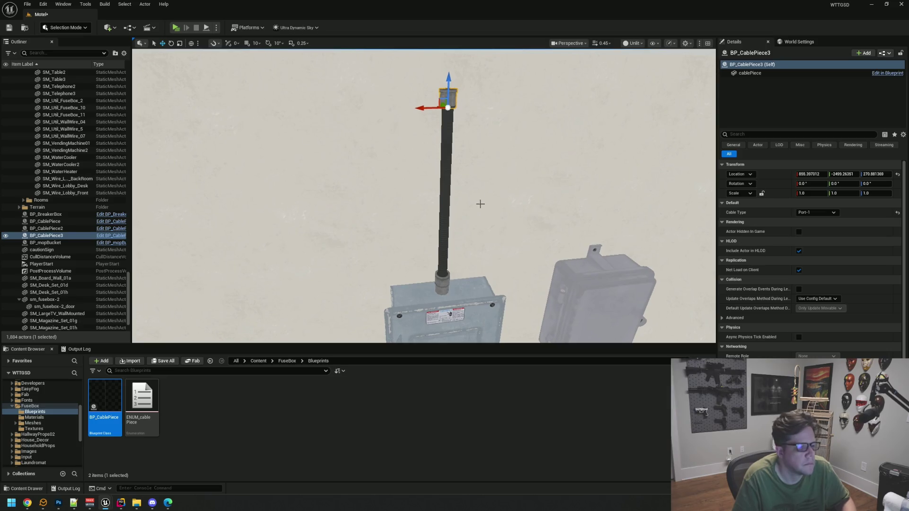
pyautogui.click(446, 278)
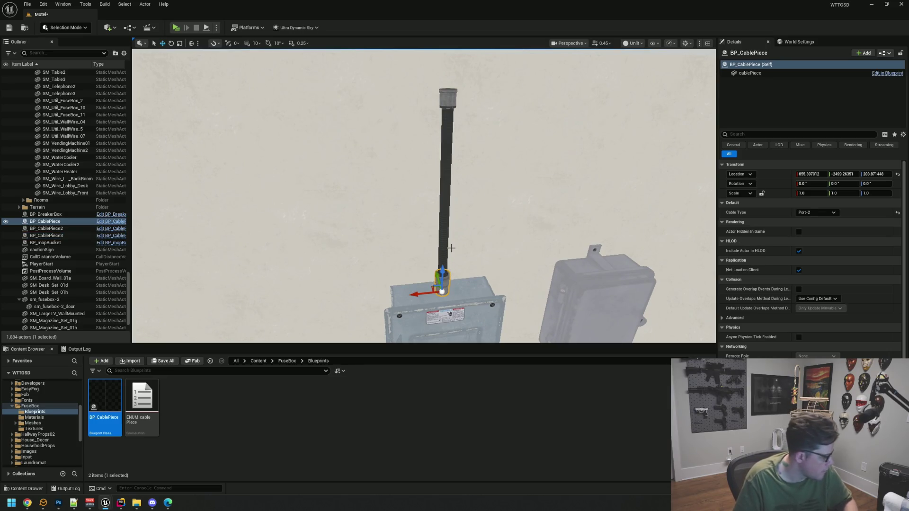
pyautogui.moveTo(441, 269); pyautogui.dragTo(446, 84)
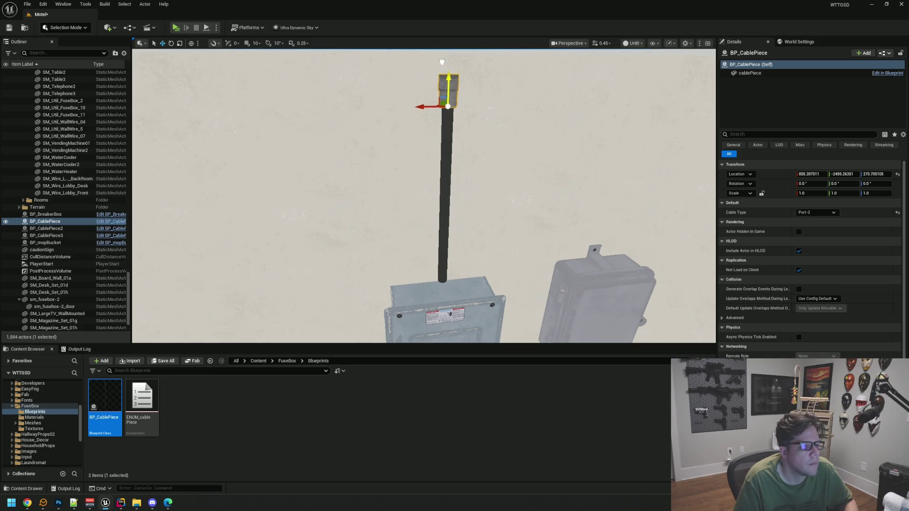
pyautogui.press('f')
# Set the cap piece's Rotation Y to 0 and raise it to the ceiling.
pyautogui.press('e')
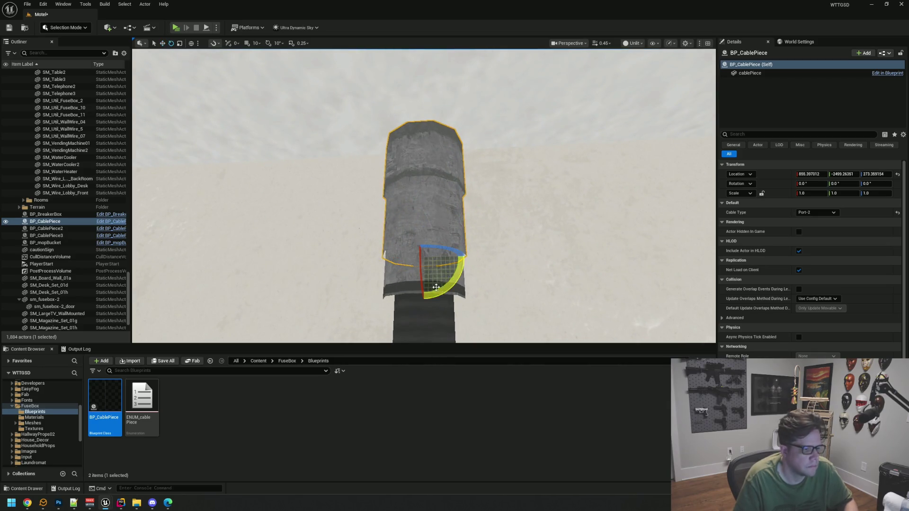
pyautogui.moveTo(451, 291)
pyautogui.mouseDown()
pyautogui.moveTo(521, 265)
pyautogui.moveTo(553, 270)
pyautogui.mouseUp()
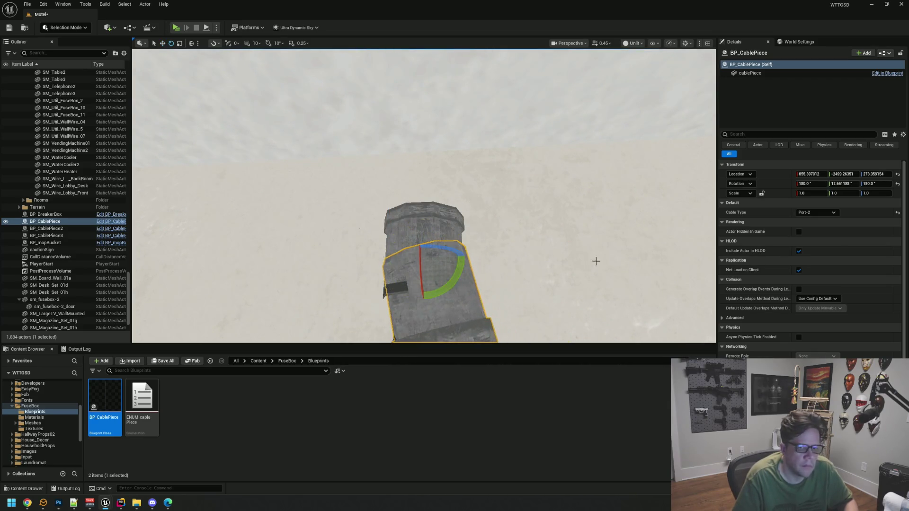
pyautogui.write('0')
pyautogui.press('Return')
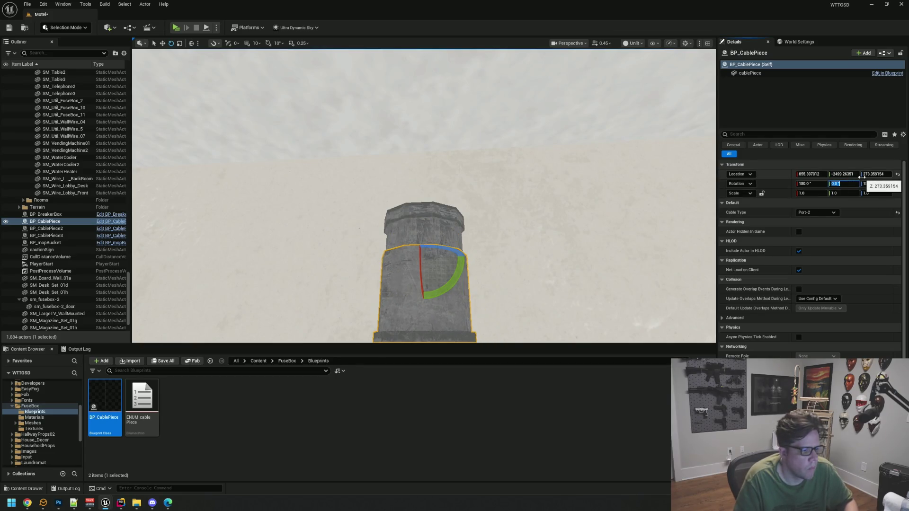
pyautogui.press('w')
pyautogui.moveTo(421, 238); pyautogui.dragTo(421, 57)
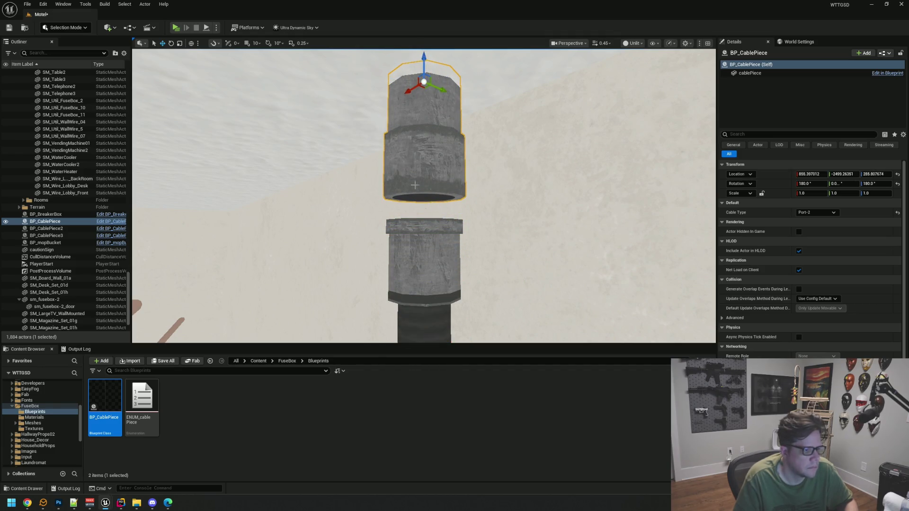
# Lower BP_CablePiece3 until it sits on the breaker box top at Z 204.02.
pyautogui.click(462, 233)
pyautogui.moveTo(424, 267); pyautogui.dragTo(424, 279)
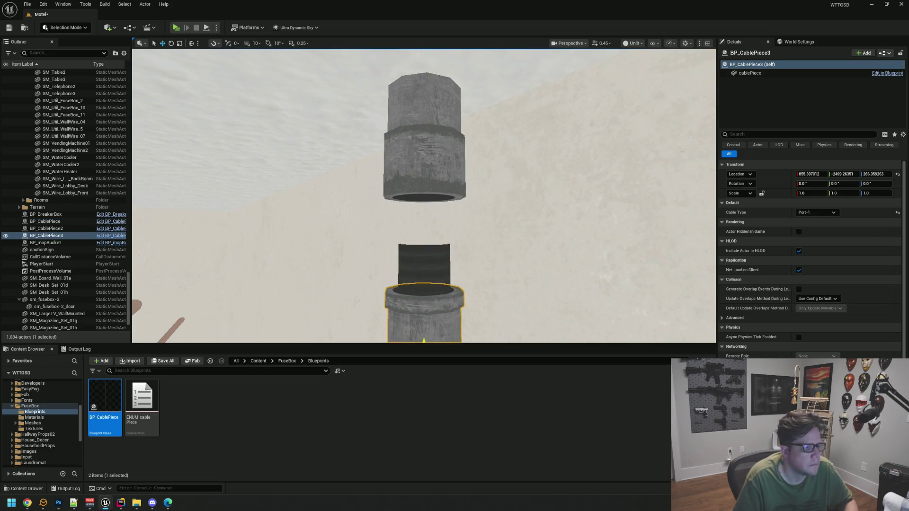
pyautogui.press('f')
pyautogui.scroll(-5, 476, 224)
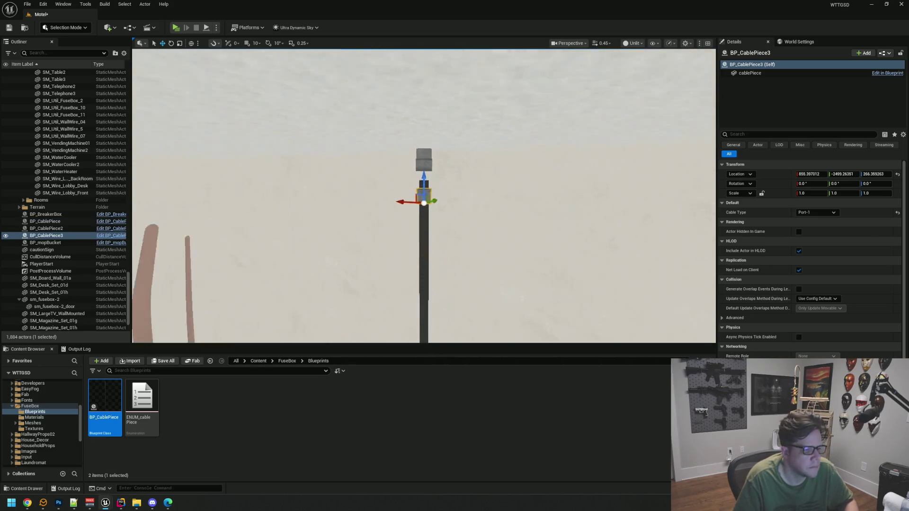
pyautogui.moveTo(426, 286); pyautogui.dragTo(426, 288)
pyautogui.press('f')
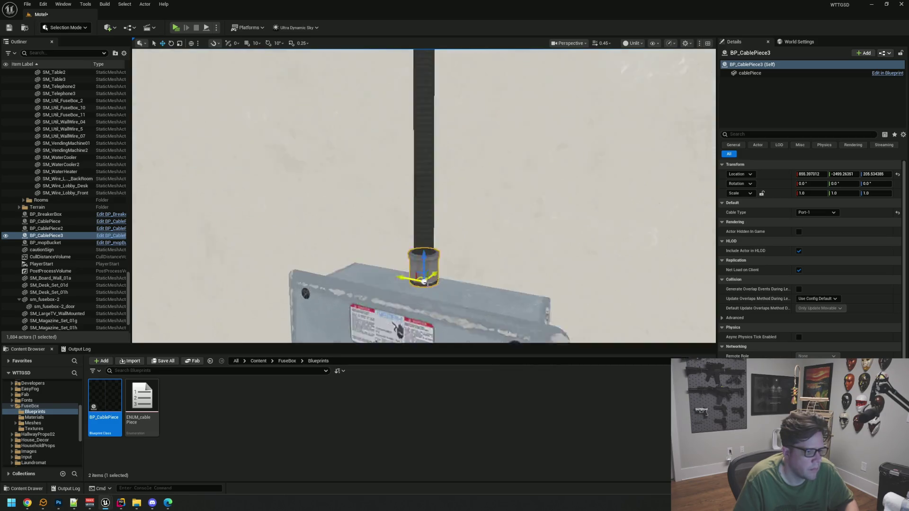
pyautogui.scroll(5, 426, 287)
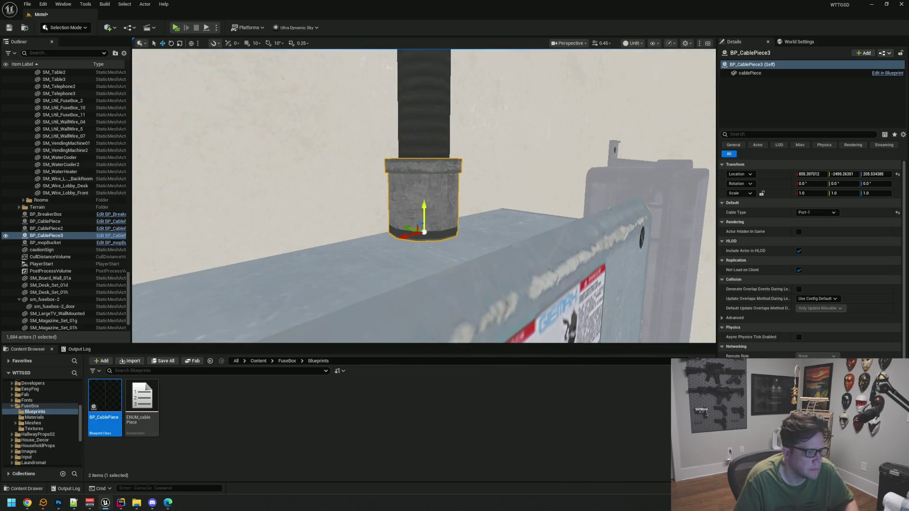
pyautogui.moveTo(424, 206); pyautogui.dragTo(426, 230)
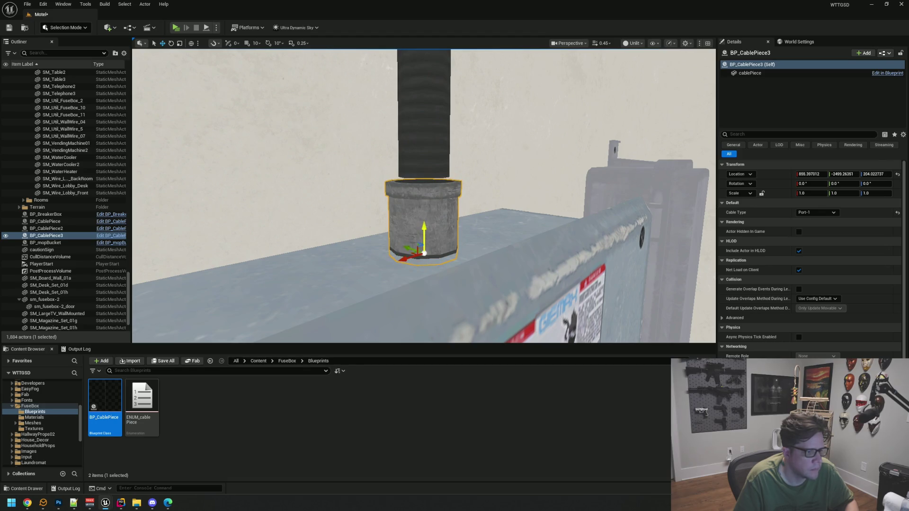
pyautogui.moveTo(454, 186); pyautogui.dragTo(475, 186)
pyautogui.click(427, 154)
pyautogui.press('f')
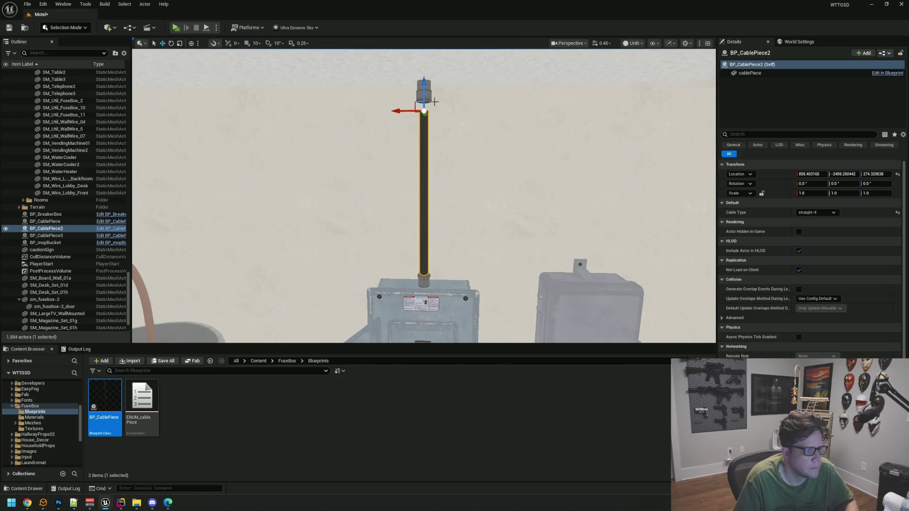
# Inspect the ceiling cap piece up close, then deselect and view the fuse boxes.
pyautogui.click(435, 102)
pyautogui.press('f')
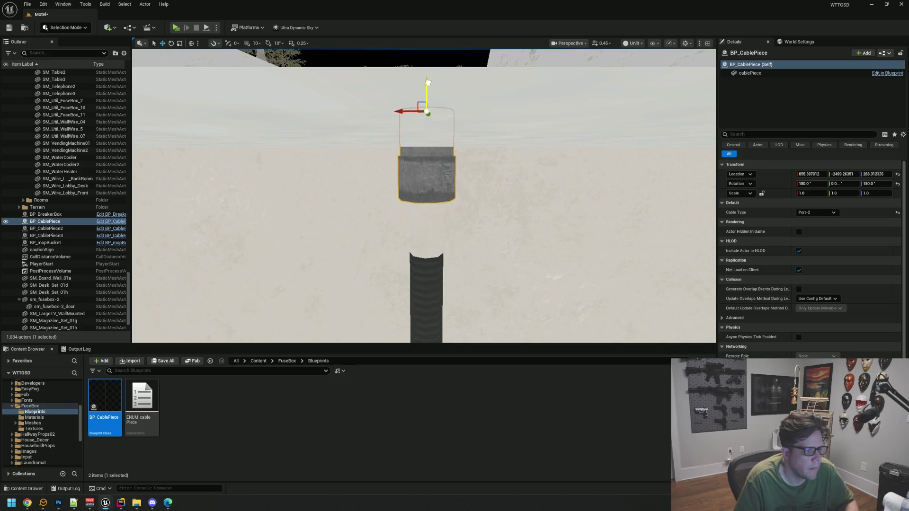
pyautogui.scroll(-5, 512, 118)
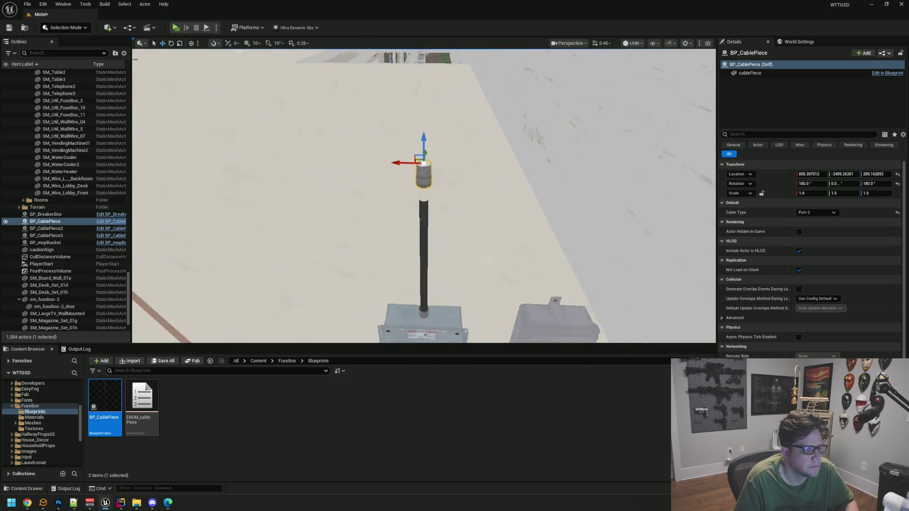
pyautogui.press('Escape')
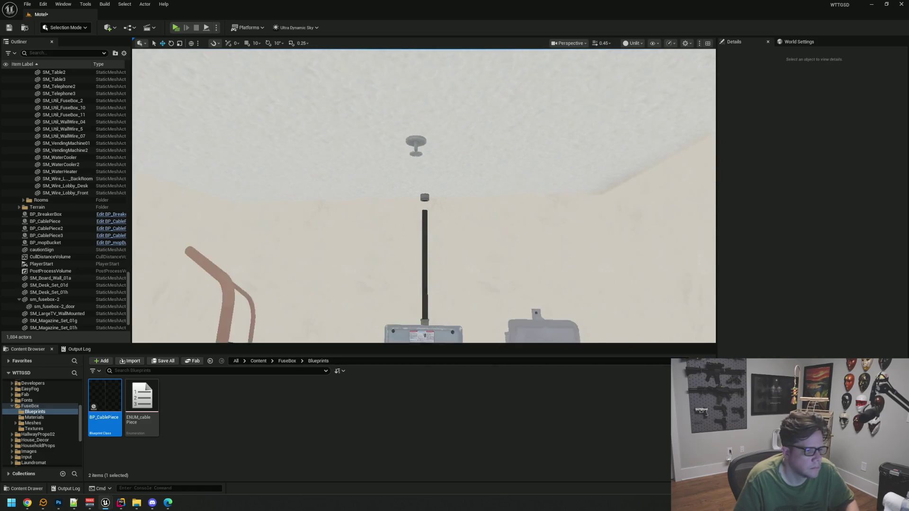
pyautogui.moveTo(462, 244); pyautogui.dragTo(462, 280)
pyautogui.scroll(-2, 498, 223)
pyautogui.moveTo(497, 223); pyautogui.dragTo(502, 230)
pyautogui.moveTo(409, 142); pyautogui.dragTo(410, 136)
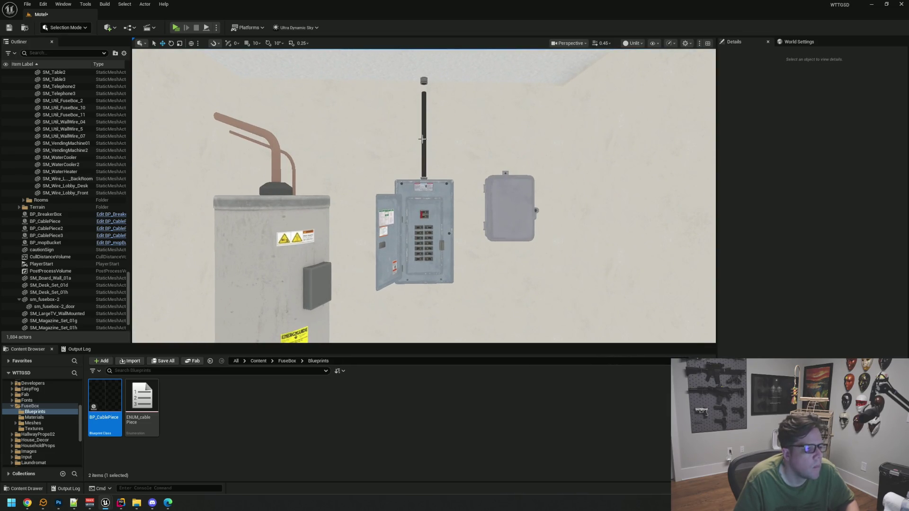
# Change BP_CablePiece2's Cable Type to straight-3 and deselect it.
pyautogui.click(420, 140)
pyautogui.press('f')
pyautogui.click(816, 212)
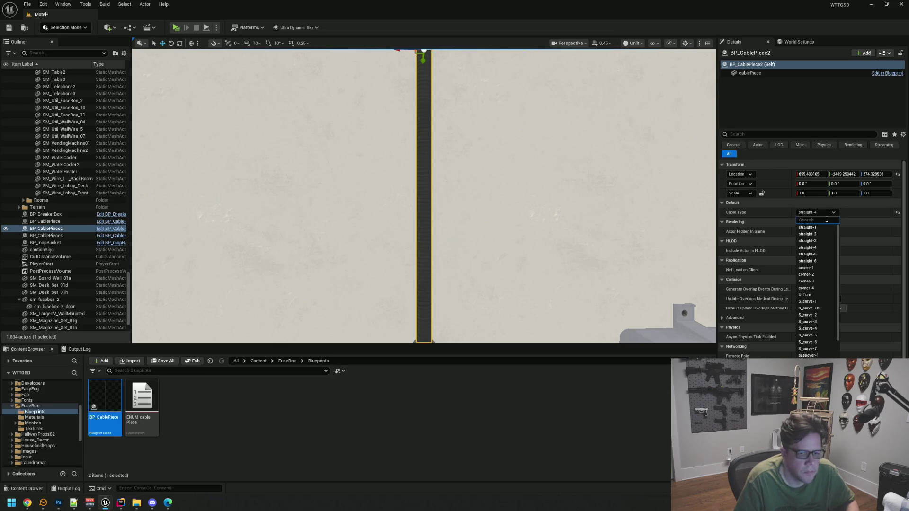
pyautogui.click(807, 241)
pyautogui.scroll(-4, 544, 175)
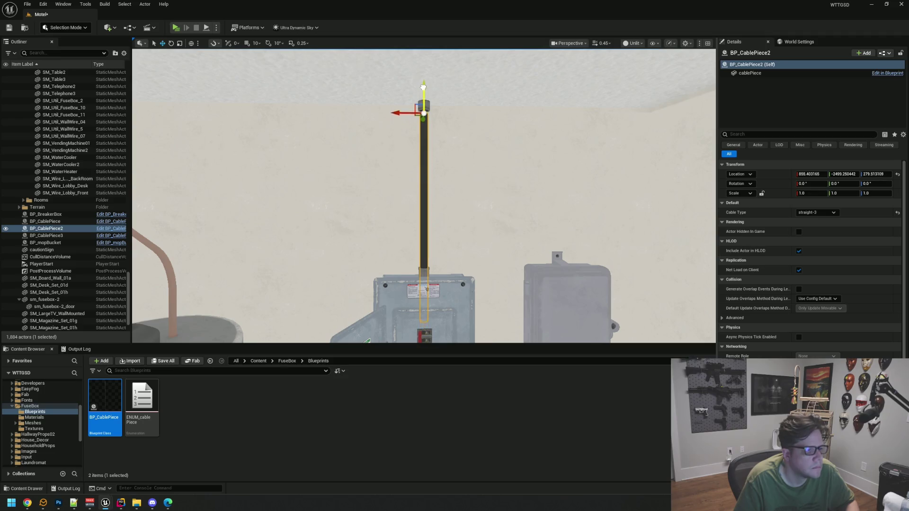
pyautogui.press('Escape')
pyautogui.scroll(2, 413, 118)
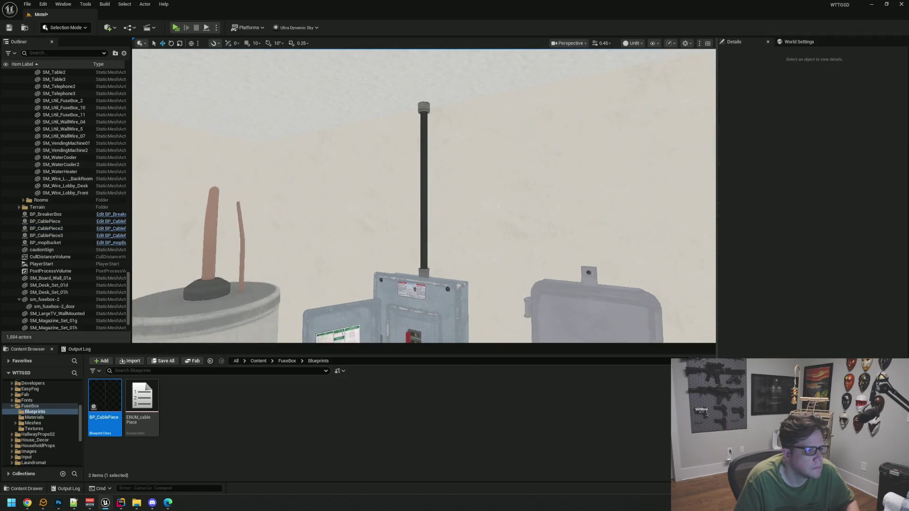
pyautogui.click(635, 43)
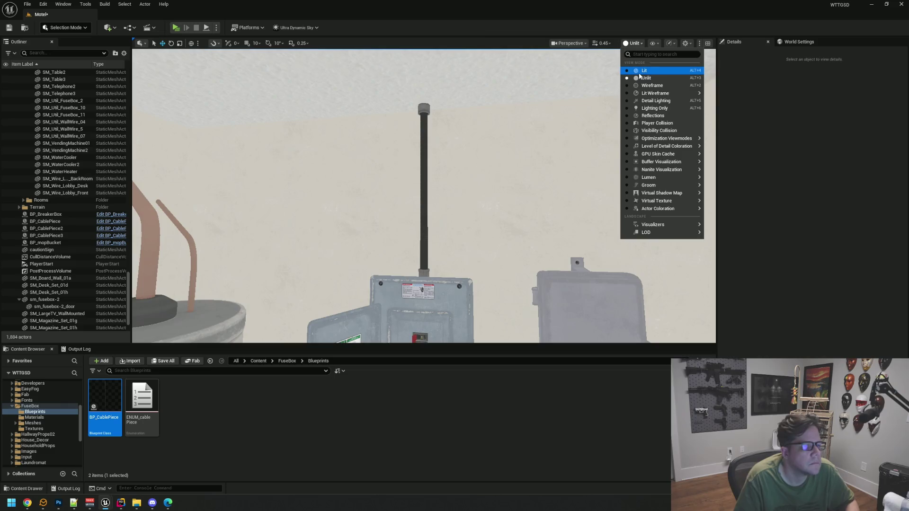
# Switch the viewport to Lit, face the fuse box and save the Motel level.
pyautogui.click(630, 65)
pyautogui.scroll(2, 457, 145)
pyautogui.scroll(-3, 457, 145)
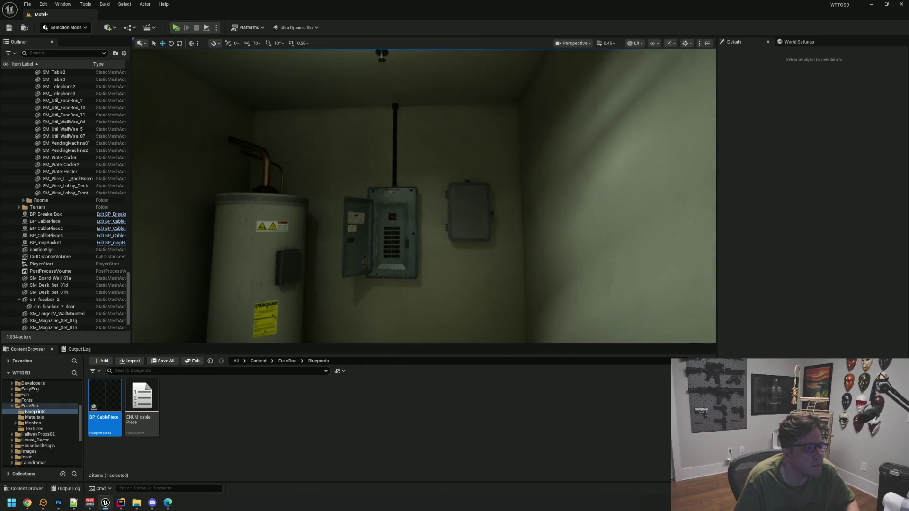
pyautogui.moveTo(469, 157)
pyautogui.mouseDown()
pyautogui.moveTo(469, 171)
pyautogui.moveTo(492, 152)
pyautogui.moveTo(471, 146)
pyautogui.mouseUp()
pyautogui.scroll(3, 469, 156)
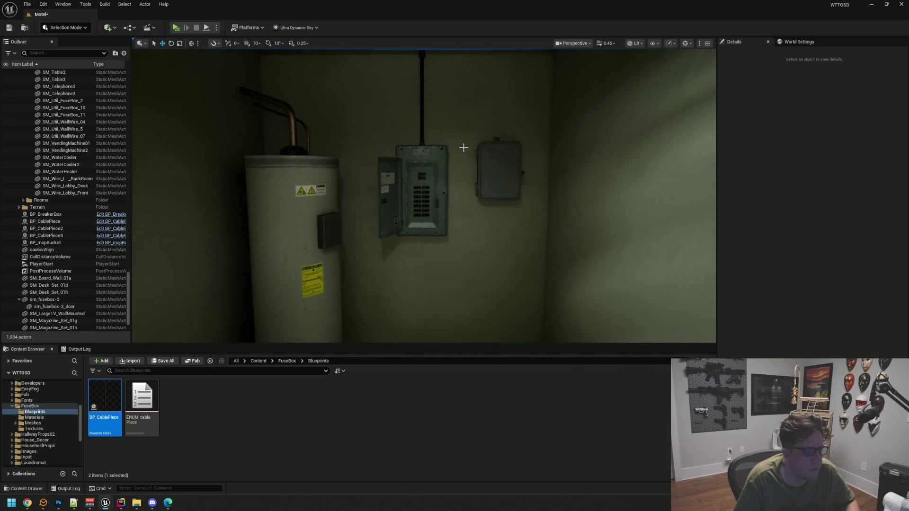
pyautogui.scroll(2, 470, 145)
pyautogui.hotkey('ctrl', 's')
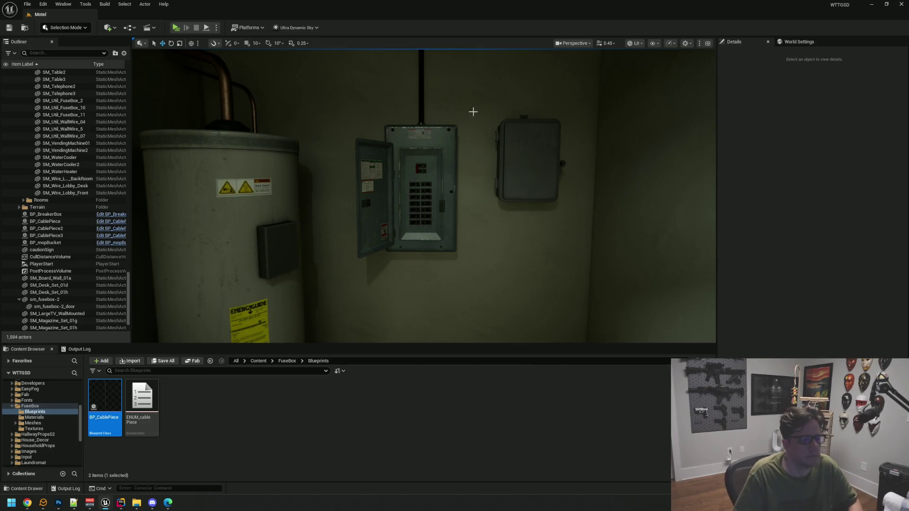
# View the open breaker box head-on and select the port piece on its top.
pyautogui.moveTo(424, 196); pyautogui.dragTo(474, 222)
pyautogui.moveTo(480, 111); pyautogui.dragTo(450, 116)
pyautogui.click(421, 80)
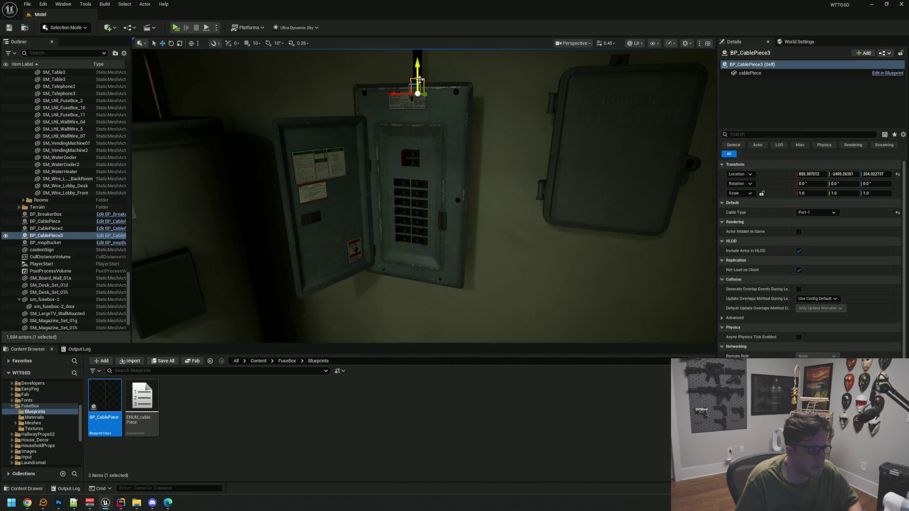
# Alt-drag a copy of the port piece as BP_CablePiece4 and set its Rotation Y to 90.
pyautogui.press('f')
pyautogui.scroll(-3, 526, 154)
pyautogui.moveTo(405, 213)
pyautogui.mouseDown()
pyautogui.moveTo(525, 211)
pyautogui.moveTo(512, 209)
pyautogui.mouseUp()
pyautogui.press('f')
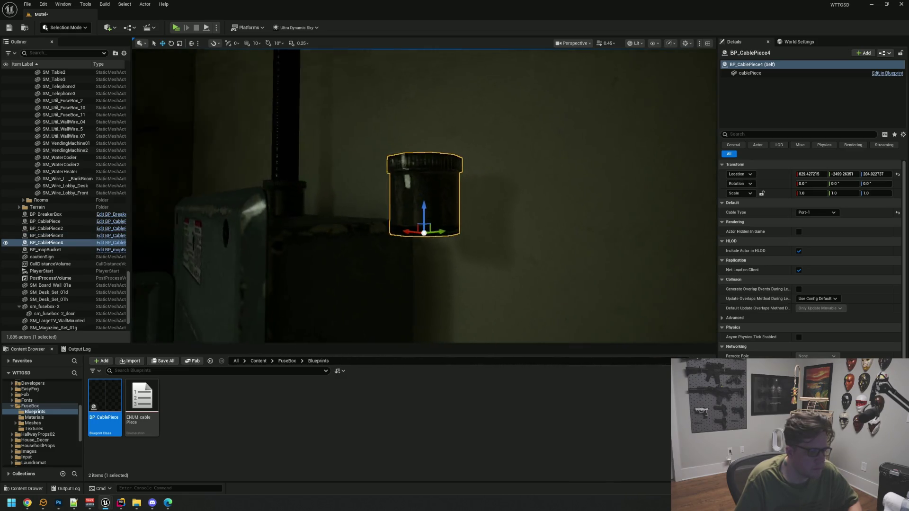
pyautogui.press('e')
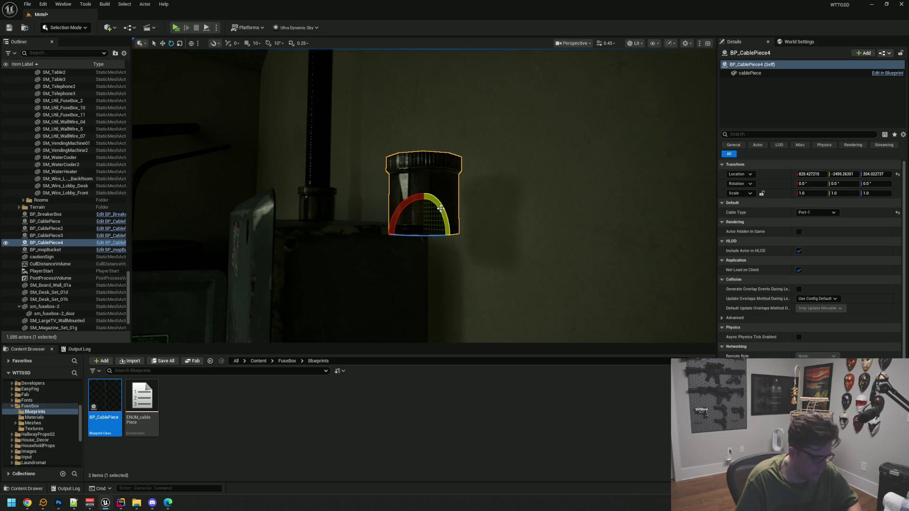
pyautogui.moveTo(401, 231); pyautogui.dragTo(409, 202)
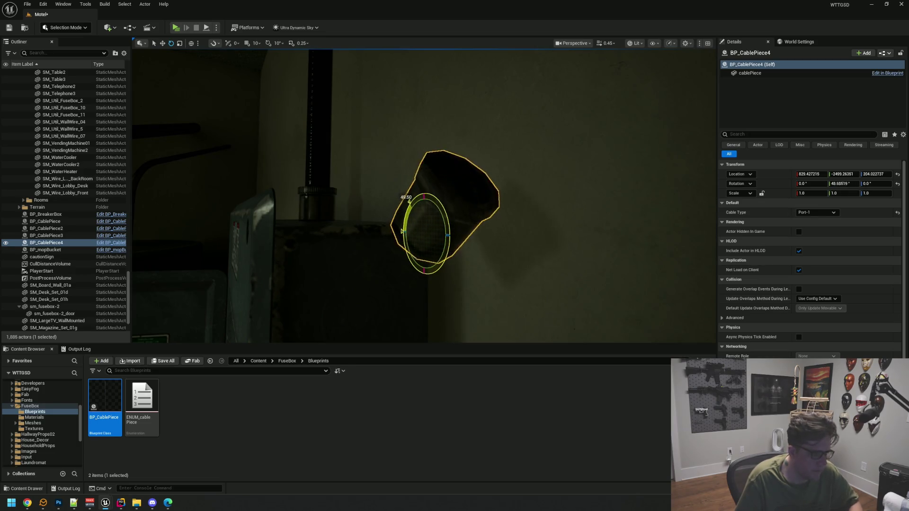
pyautogui.click(834, 185)
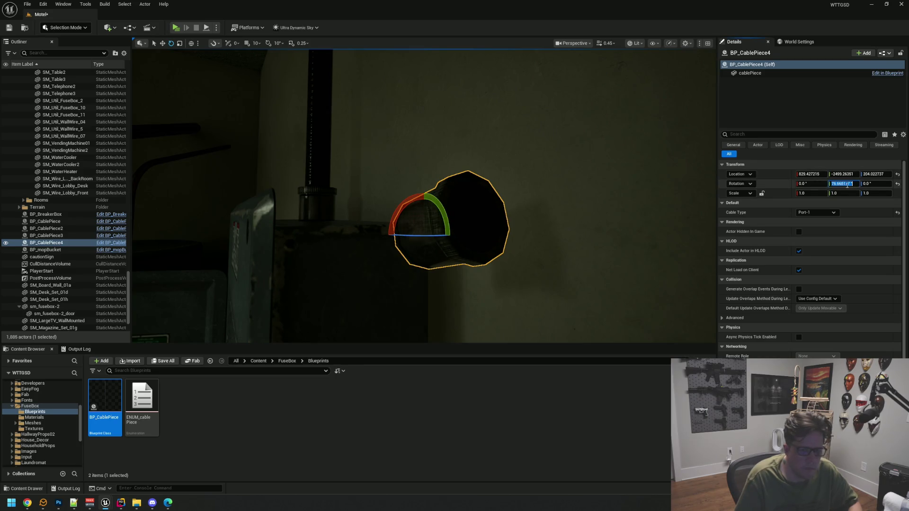
pyautogui.press('Return')
# Lower BP_CablePiece4 and push it against the side of the breaker box.
pyautogui.moveTo(481, 174); pyautogui.dragTo(481, 173)
pyautogui.moveTo(421, 203); pyautogui.dragTo(416, 260)
pyautogui.moveTo(368, 227); pyautogui.dragTo(368, 226)
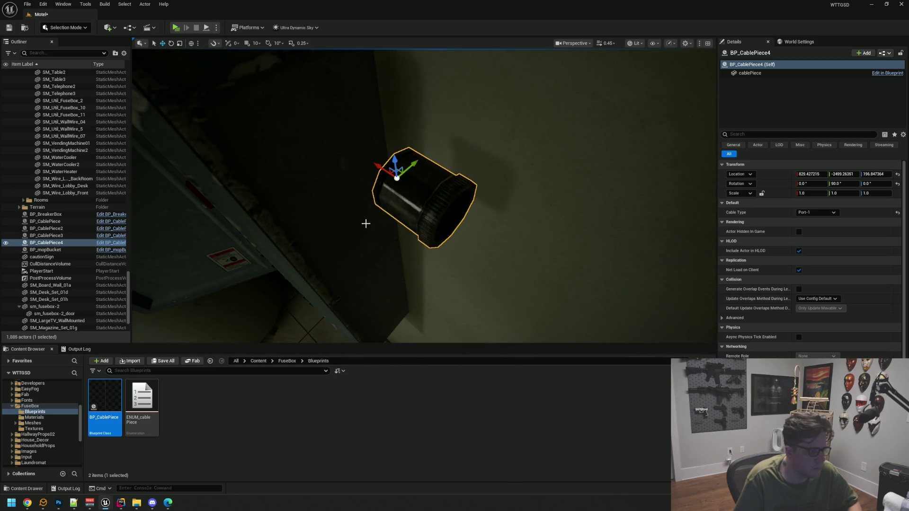
pyautogui.moveTo(378, 165); pyautogui.dragTo(295, 140)
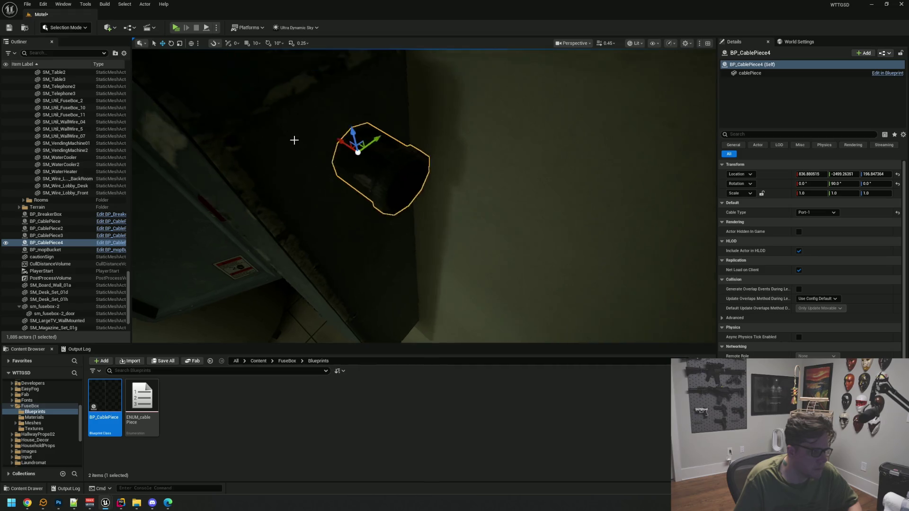
pyautogui.moveTo(471, 206); pyautogui.dragTo(433, 188)
pyautogui.moveTo(355, 182); pyautogui.dragTo(356, 181)
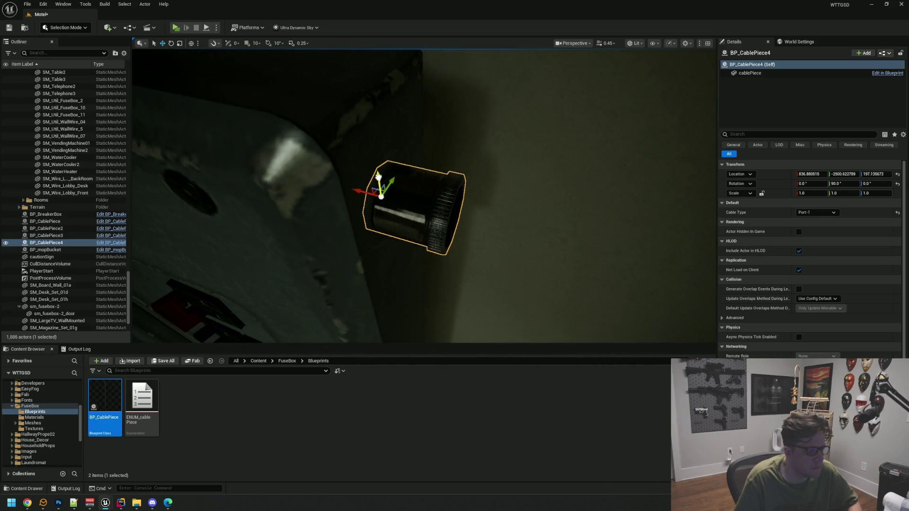
pyautogui.click(634, 44)
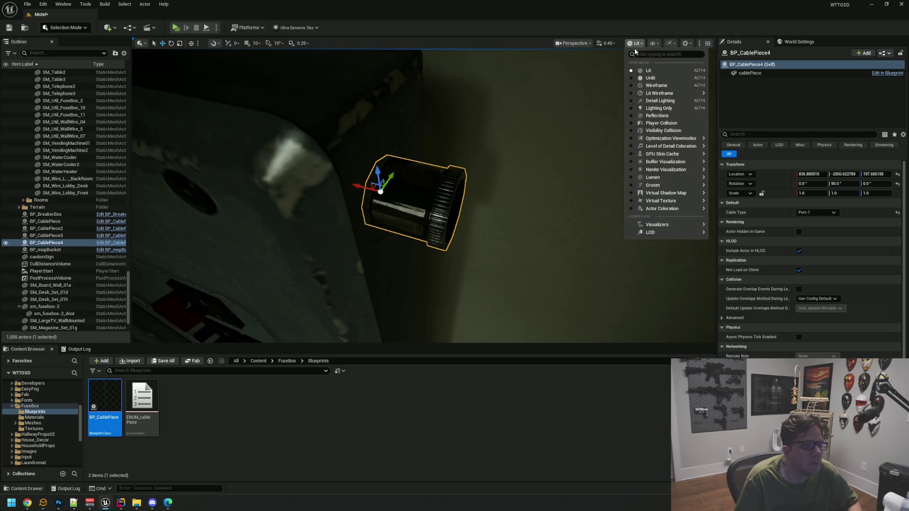
# Check the side port in Unlit view, then return the viewport to Lit.
pyautogui.click(644, 80)
pyautogui.moveTo(644, 80); pyautogui.dragTo(644, 80)
pyautogui.moveTo(624, 131); pyautogui.dragTo(624, 131)
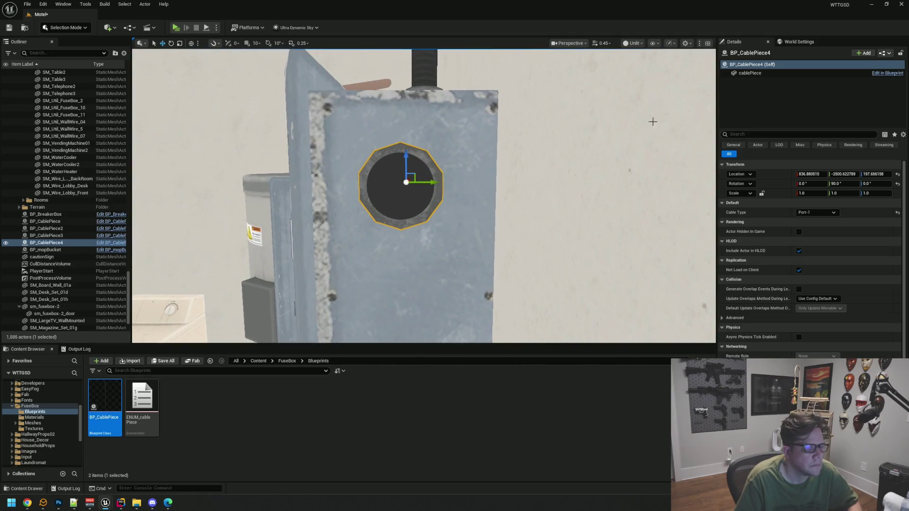
pyautogui.click(635, 43)
pyautogui.click(645, 66)
pyautogui.moveTo(444, 134)
pyautogui.mouseDown()
pyautogui.moveTo(401, 163)
pyautogui.moveTo(427, 187)
pyautogui.moveTo(458, 192)
pyautogui.moveTo(449, 232)
pyautogui.moveTo(457, 230)
pyautogui.mouseUp()
# Deselect everything and save the Motel level with Ctrl+S.
pyautogui.press('Escape')
pyautogui.hotkey('ctrl', 's')
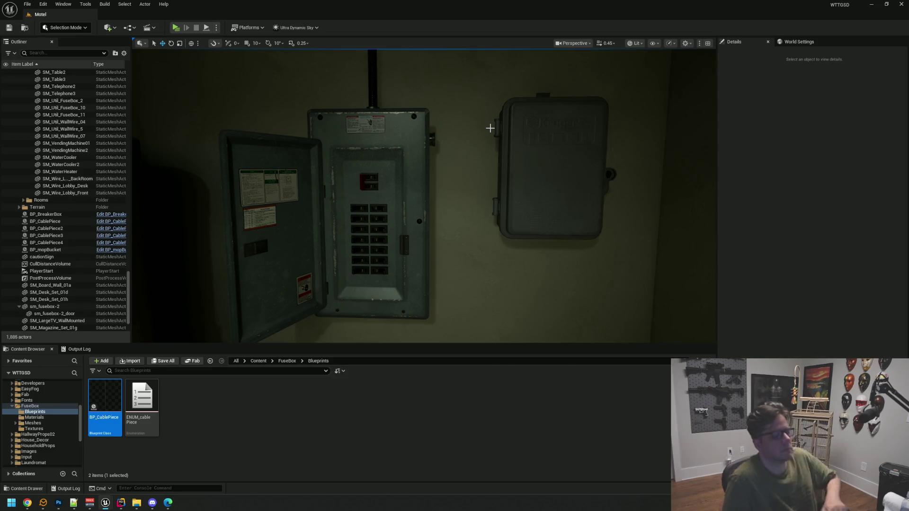
pyautogui.moveTo(478, 122)
pyautogui.mouseDown()
pyautogui.moveTo(437, 177)
pyautogui.moveTo(437, 164)
pyautogui.moveTo(430, 225)
pyautogui.mouseUp()
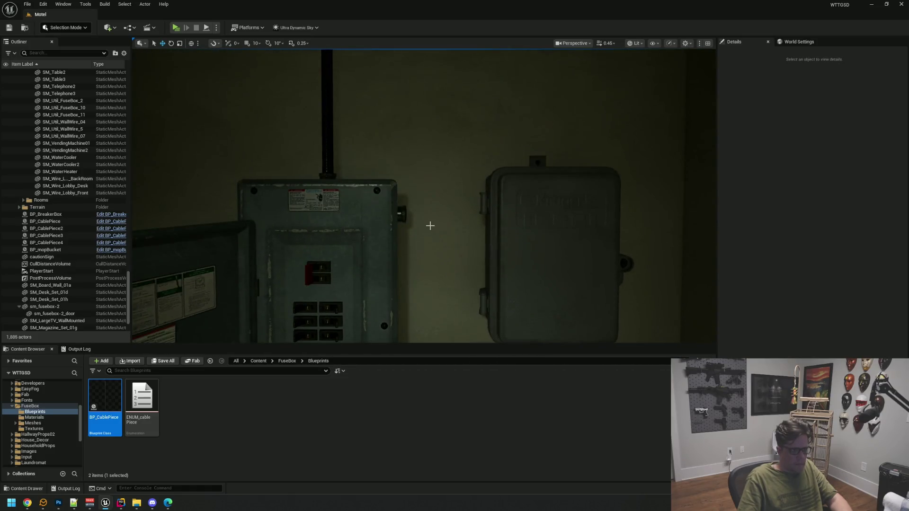
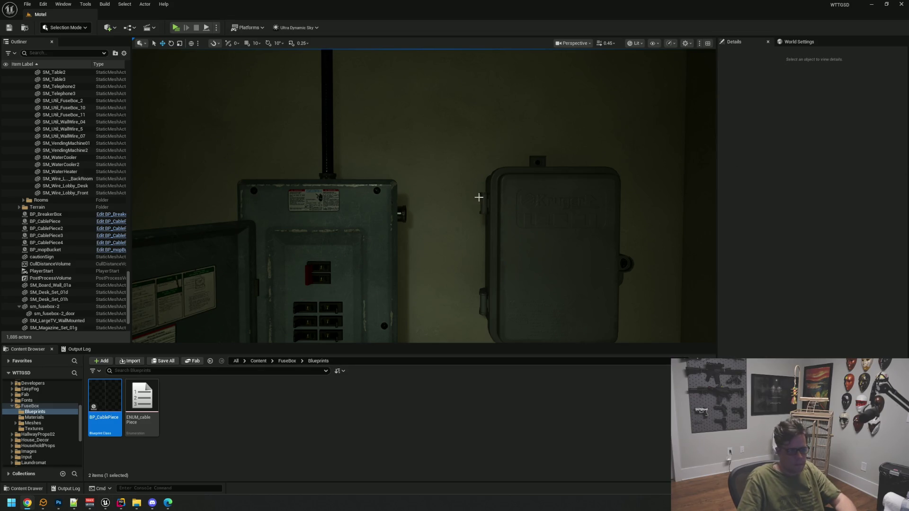
# Duplicate the breaker panel's port fitting into a new cable piece and slide it slightly along X.
pyautogui.scroll(-5, 479, 198)
pyautogui.click(412, 177)
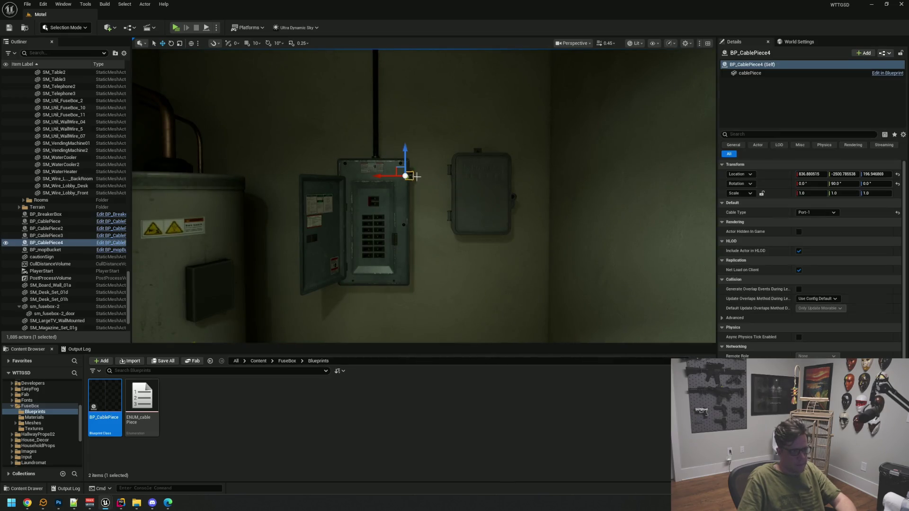
pyautogui.press('f')
pyautogui.scroll(-3, 509, 209)
pyautogui.moveTo(509, 210)
pyautogui.mouseDown()
pyautogui.moveTo(421, 209)
pyautogui.moveTo(436, 197)
pyautogui.mouseUp()
pyautogui.press('f')
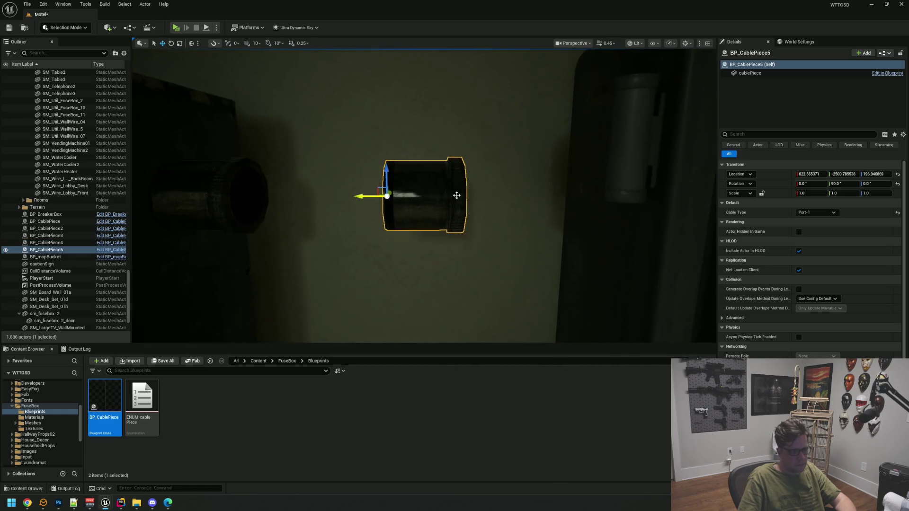
pyautogui.moveTo(369, 198); pyautogui.dragTo(348, 198)
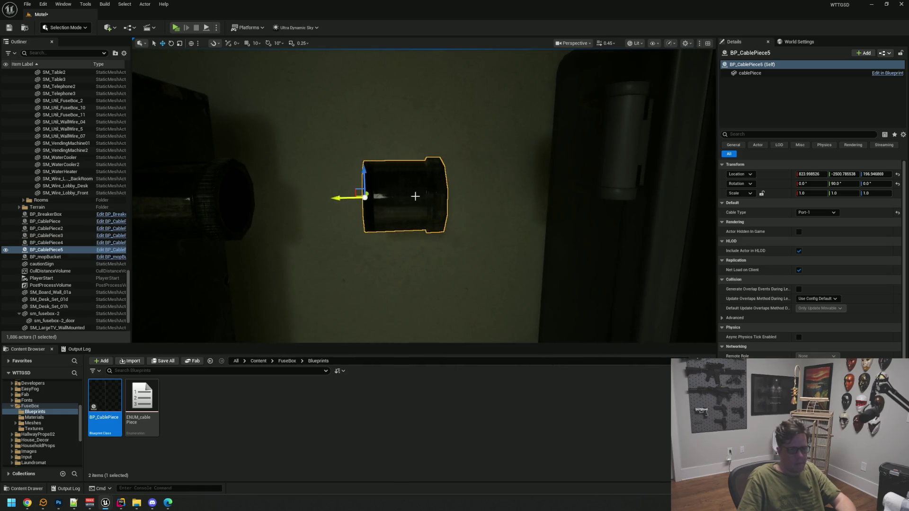
# Set the new piece's Cable Type to passover-1, after trying corner-1 and S_curve-1B.
pyautogui.click(814, 213)
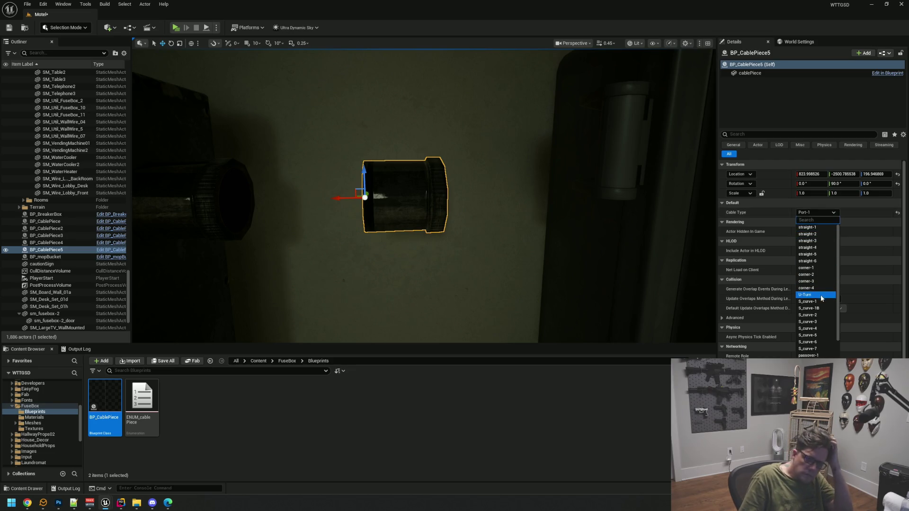
pyautogui.click(819, 269)
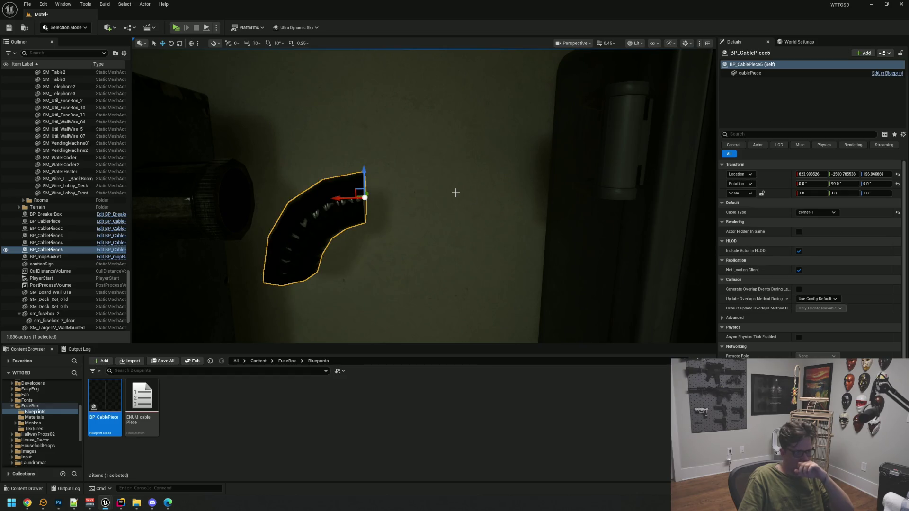
pyautogui.scroll(-5, 424, 196)
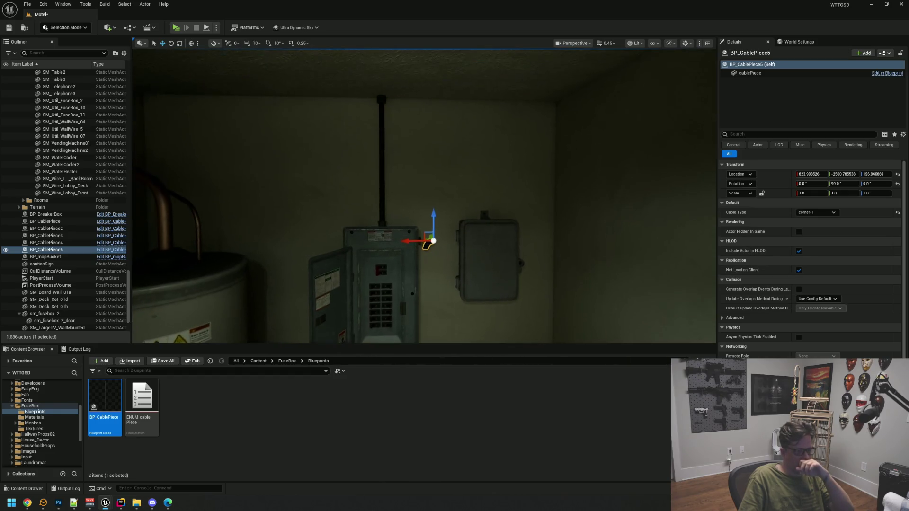
pyautogui.scroll(10, 424, 196)
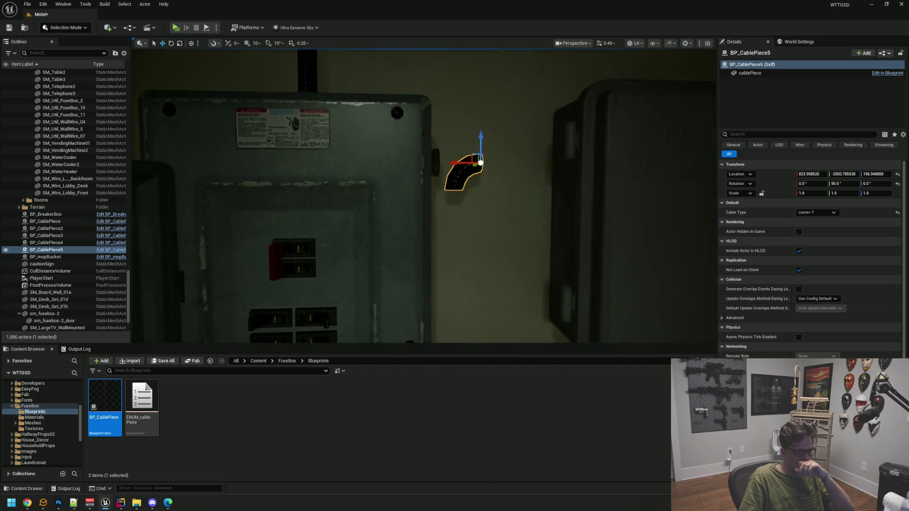
pyautogui.scroll(4, 424, 196)
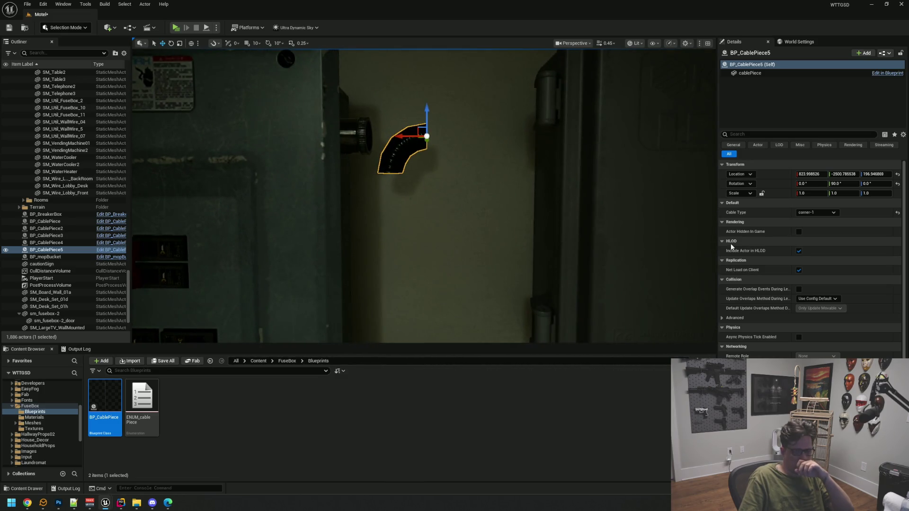
pyautogui.click(817, 213)
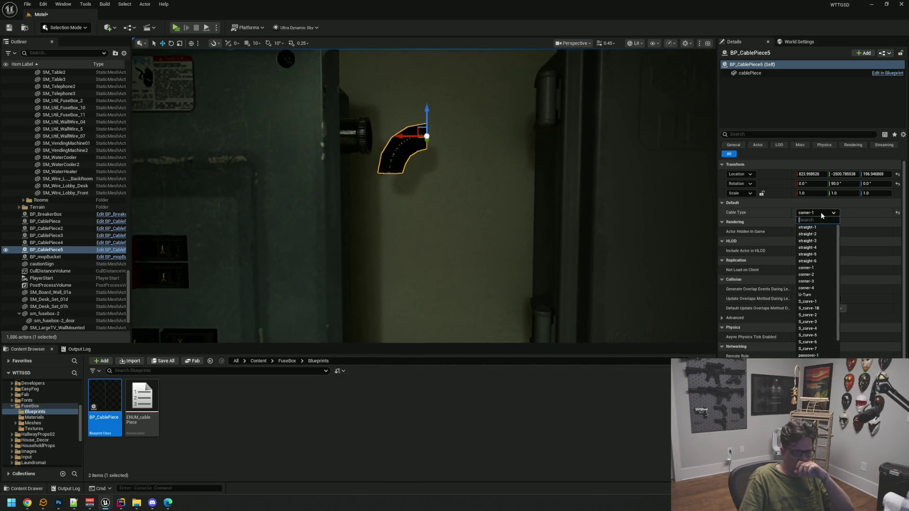
pyautogui.click(825, 311)
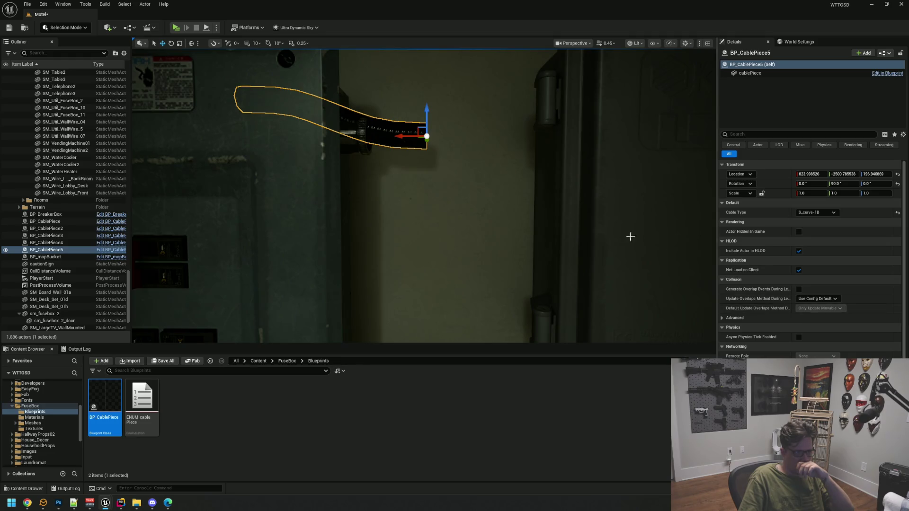
pyautogui.click(827, 213)
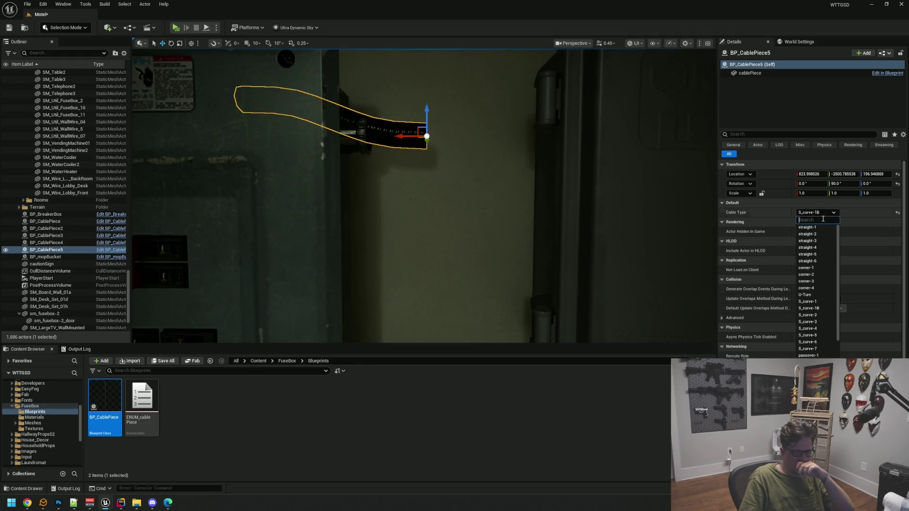
pyautogui.click(827, 355)
pyautogui.press('f')
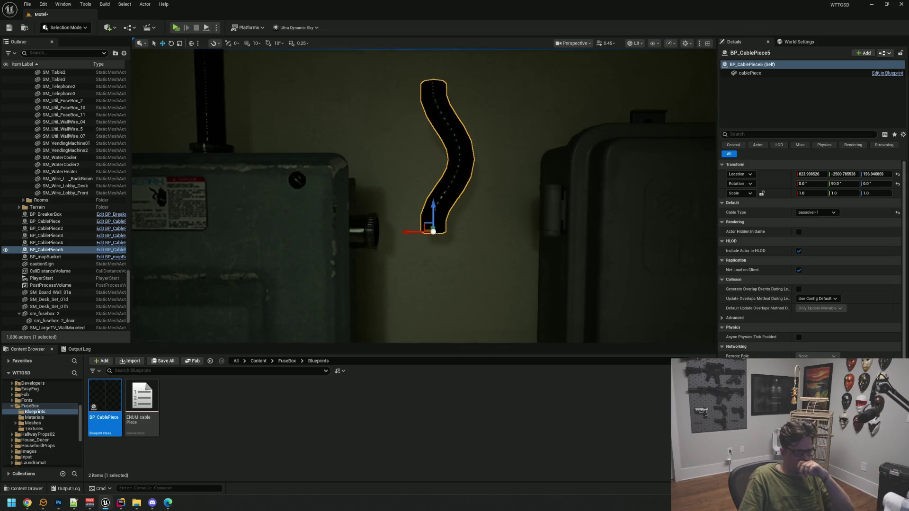
pyautogui.click(817, 212)
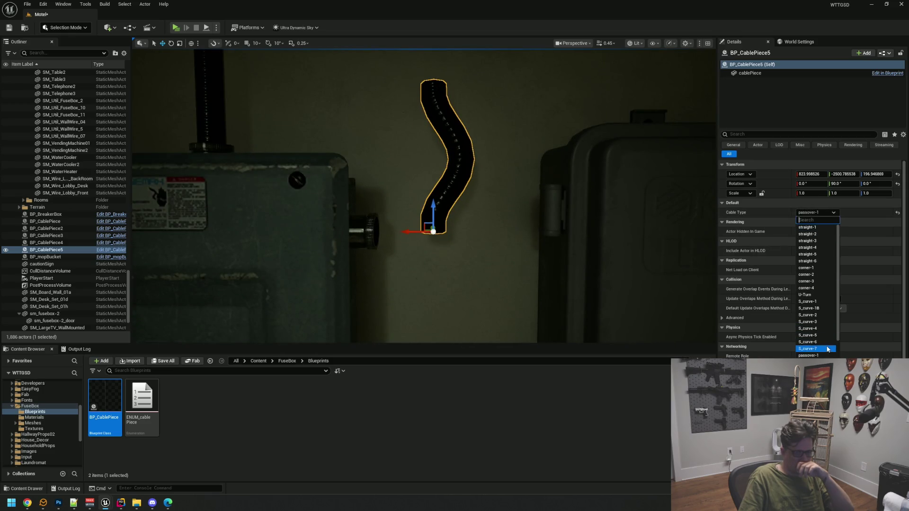
pyautogui.click(523, 215)
pyautogui.press('e')
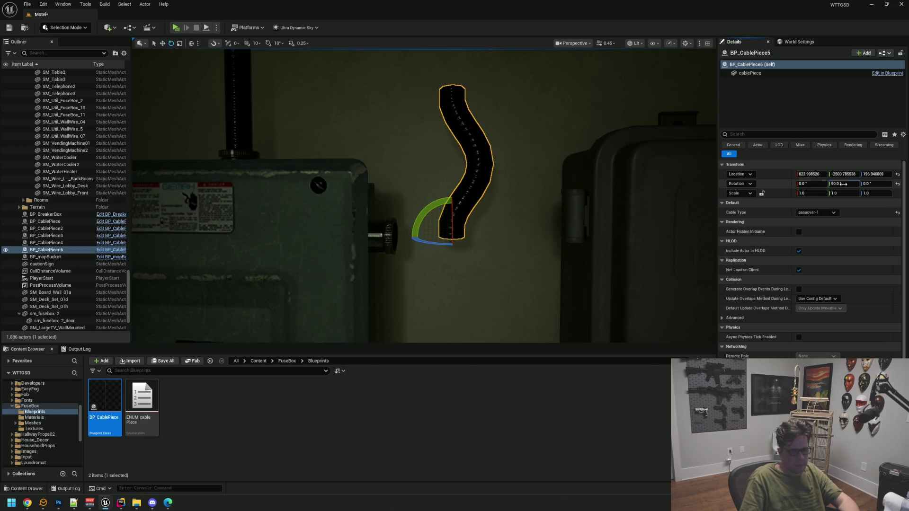
# Lay the passover cable flat with Y rotation 0 and move it toward the breaker panel's fitting.
pyautogui.write('0')
pyautogui.press('Return')
pyautogui.moveTo(695, 197); pyautogui.dragTo(472, 216)
pyautogui.press('w')
pyautogui.press('f')
pyautogui.moveTo(548, 233)
pyautogui.mouseDown()
pyautogui.moveTo(553, 260)
pyautogui.moveTo(701, 266)
pyautogui.mouseUp()
pyautogui.press('f')
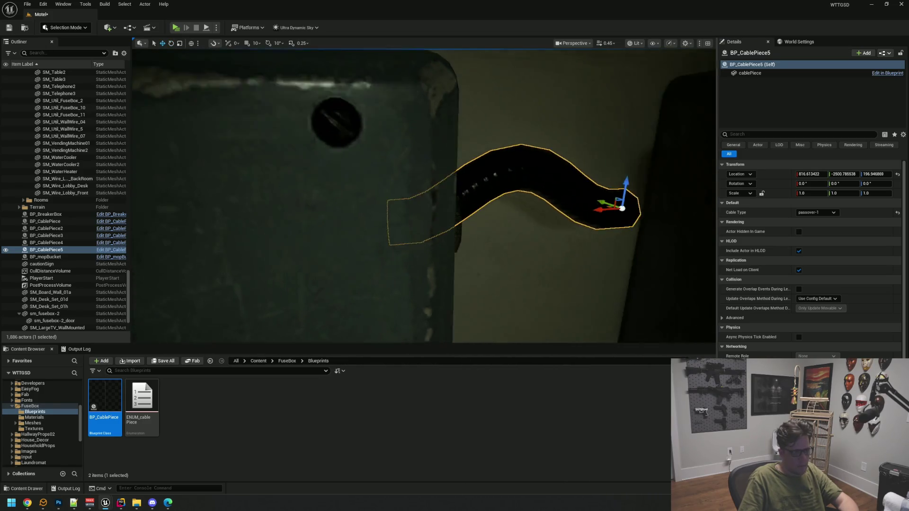
pyautogui.moveTo(521, 238); pyautogui.dragTo(497, 239)
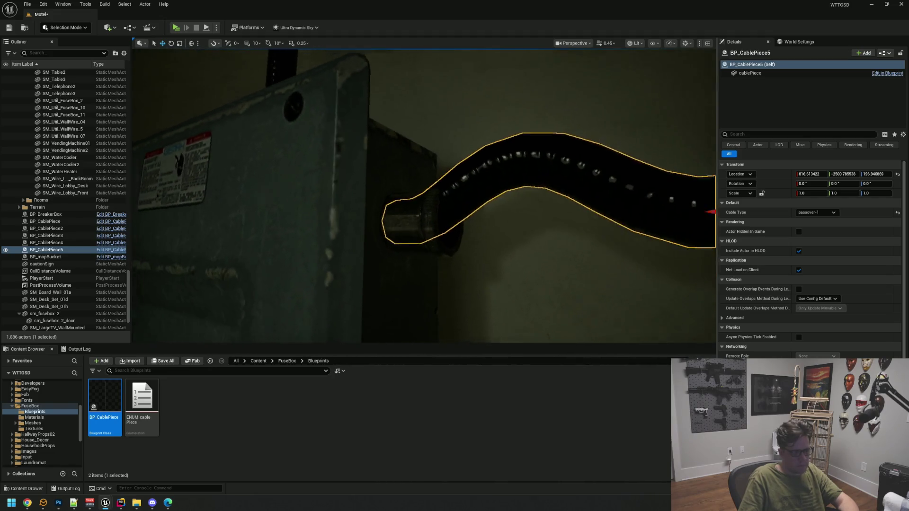
pyautogui.scroll(-5, 521, 209)
pyautogui.moveTo(542, 183); pyautogui.dragTo(521, 191)
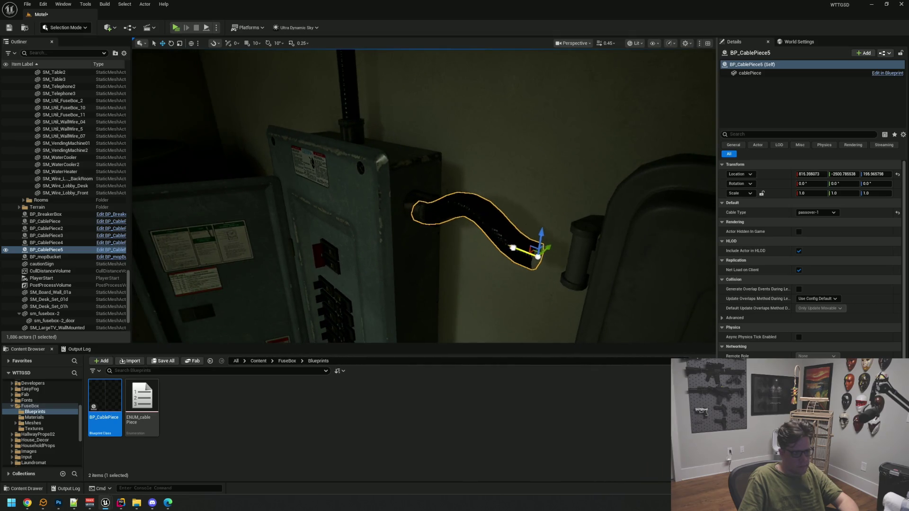
pyautogui.moveTo(511, 248); pyautogui.dragTo(541, 257)
pyautogui.scroll(3, 534, 251)
# Switch the viewport to Unlit and fine-tune the cable to about X 812.16, Z 196.96.
pyautogui.click(635, 43)
pyautogui.click(630, 84)
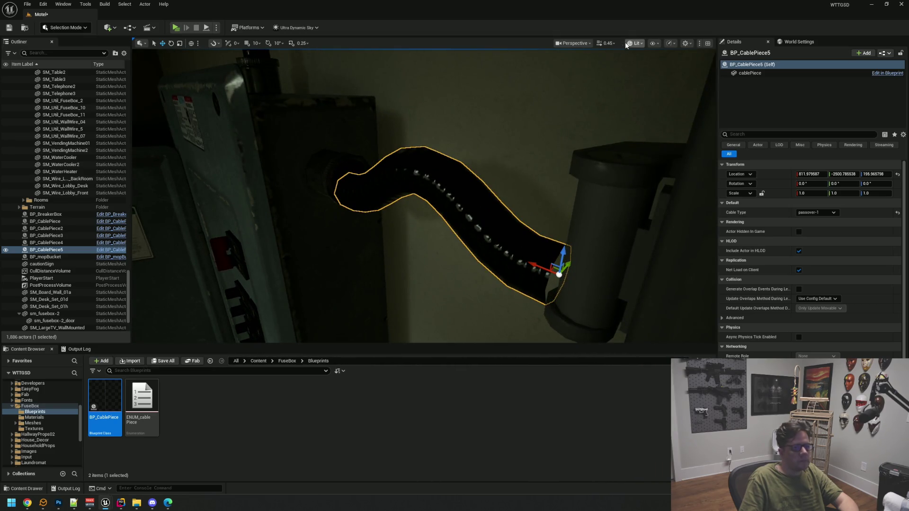
pyautogui.moveTo(630, 84); pyautogui.dragTo(454, 153)
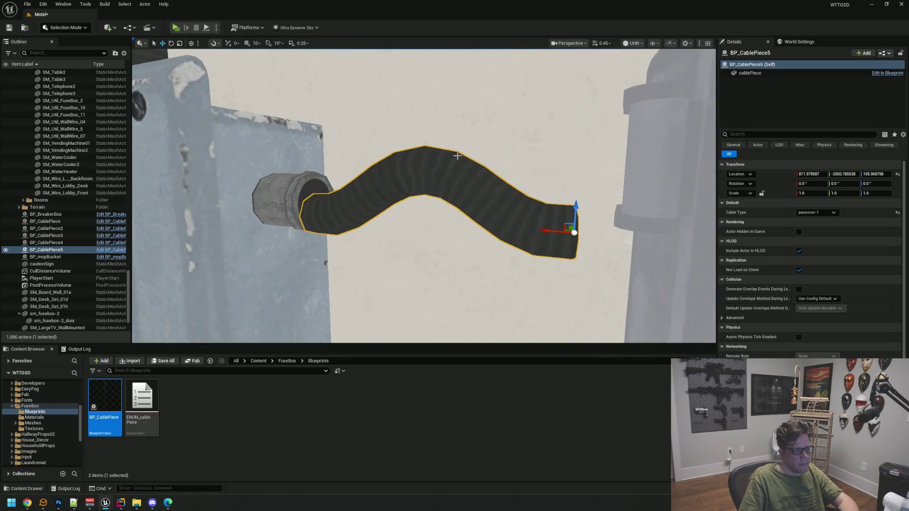
pyautogui.moveTo(572, 211)
pyautogui.mouseDown()
pyautogui.moveTo(571, 194)
pyautogui.moveTo(566, 232)
pyautogui.mouseUp()
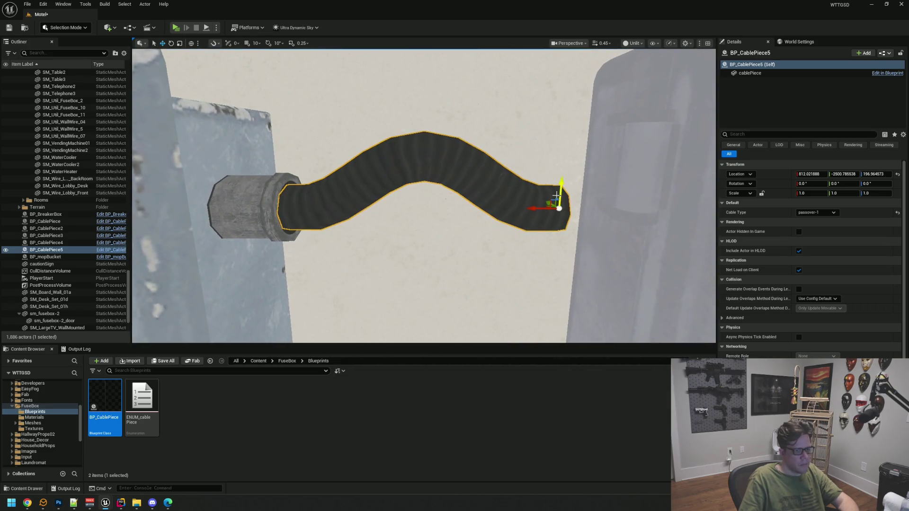
pyautogui.moveTo(529, 211); pyautogui.dragTo(527, 211)
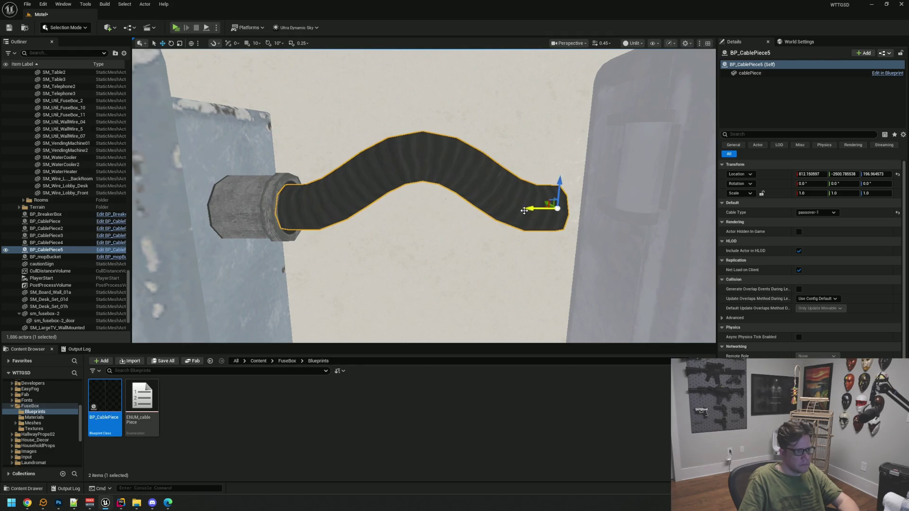
pyautogui.click(467, 233)
pyautogui.scroll(-10, 467, 233)
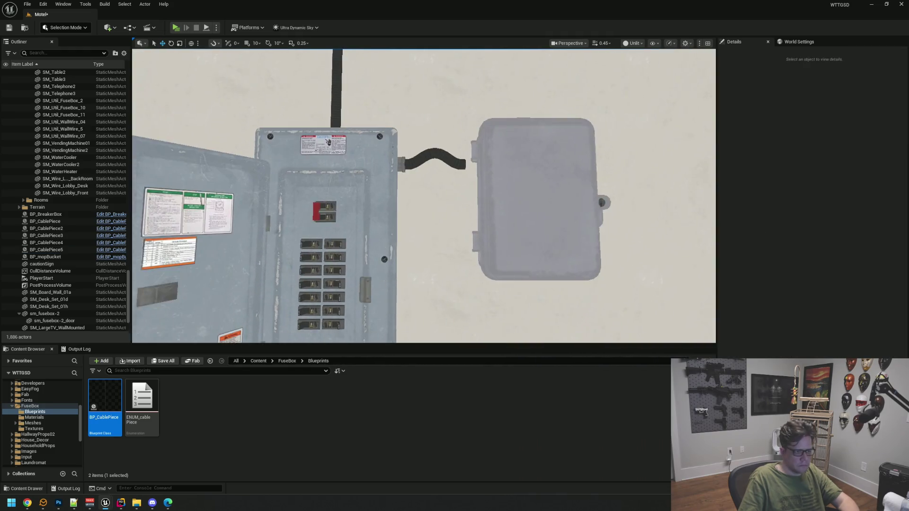
pyautogui.scroll(5, 463, 219)
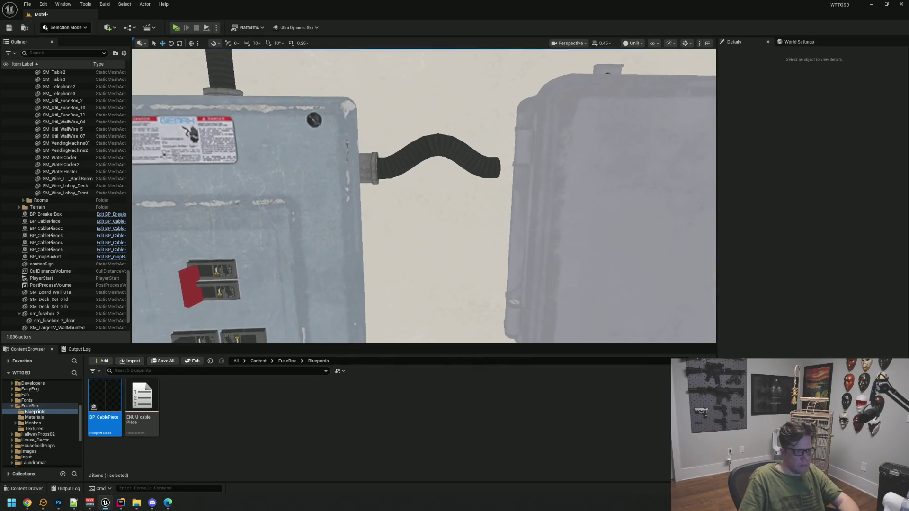
pyautogui.click(383, 166)
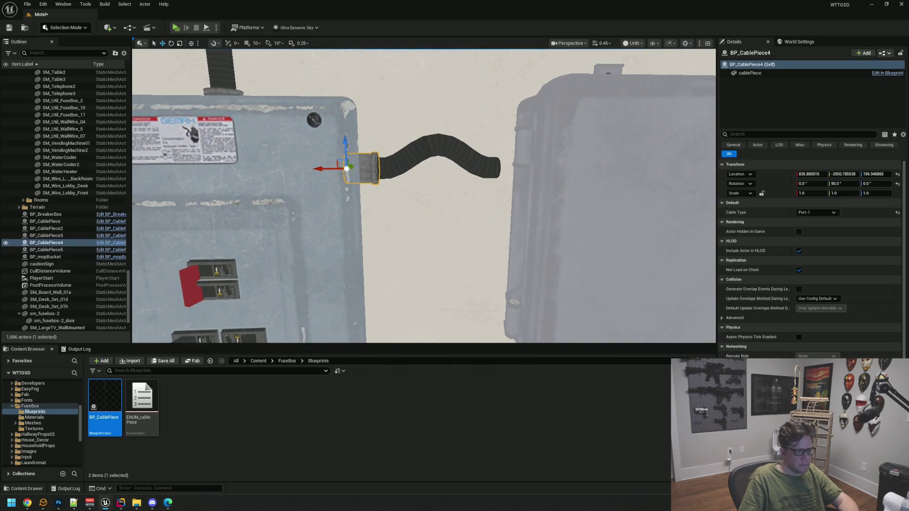
# Copy the port fitting as BP_CablePiece6, rotate it -90 on Y, and check it at the junction box.
pyautogui.moveTo(325, 170); pyautogui.dragTo(346, 170)
pyautogui.press('f')
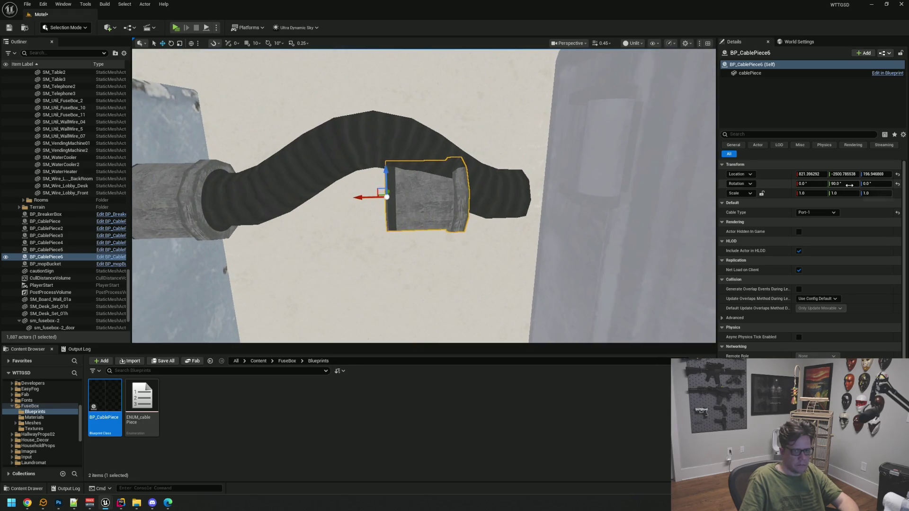
pyautogui.write('-90')
pyautogui.press('Return')
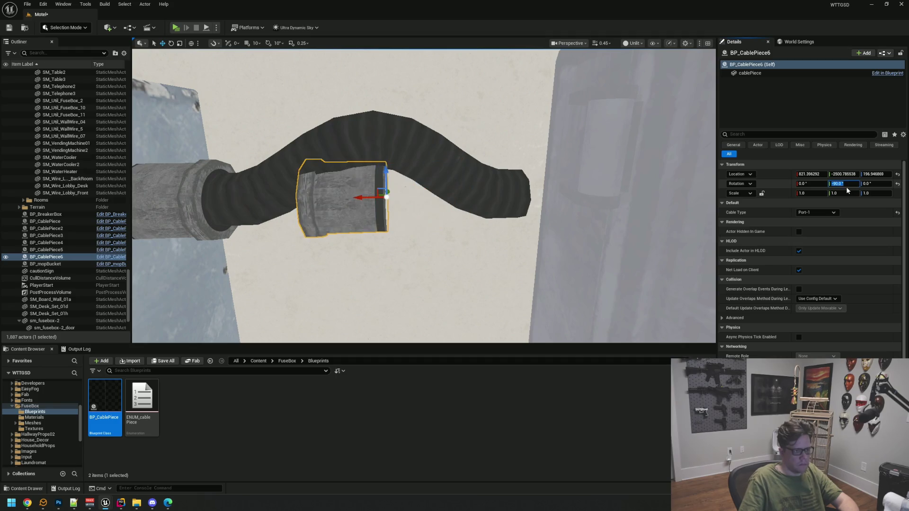
pyautogui.moveTo(476, 196)
pyautogui.mouseDown()
pyautogui.moveTo(438, 161)
pyautogui.moveTo(407, 182)
pyautogui.moveTo(417, 176)
pyautogui.moveTo(467, 196)
pyautogui.moveTo(475, 177)
pyautogui.moveTo(441, 162)
pyautogui.mouseUp()
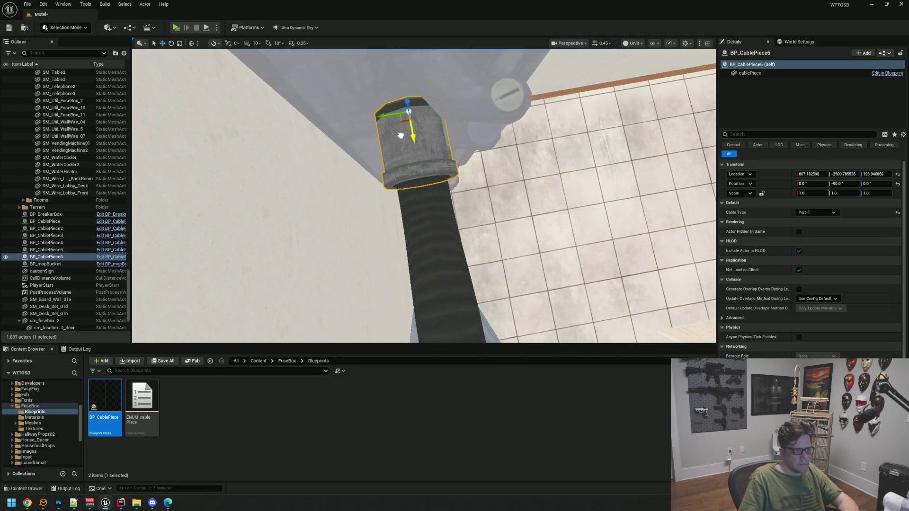
pyautogui.moveTo(441, 161)
pyautogui.mouseDown()
pyautogui.moveTo(410, 203)
pyautogui.moveTo(462, 155)
pyautogui.moveTo(412, 197)
pyautogui.moveTo(435, 167)
pyautogui.moveTo(416, 183)
pyautogui.moveTo(422, 159)
pyautogui.moveTo(425, 180)
pyautogui.moveTo(461, 166)
pyautogui.mouseUp()
pyautogui.scroll(5, 438, 185)
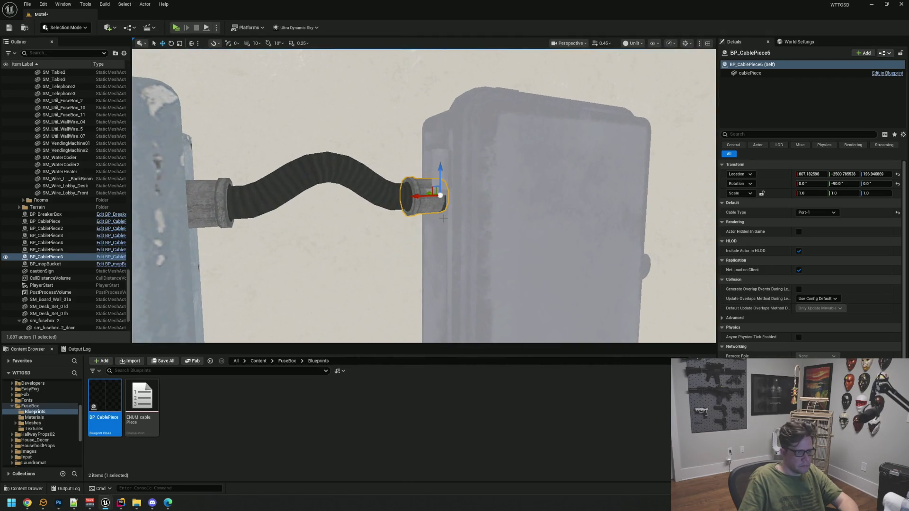
pyautogui.moveTo(443, 218); pyautogui.dragTo(450, 217)
# Select the passover cable and both fittings, orbit around the run, then deselect and frame the fuse box front.
pyautogui.keyDown('ctrl'); pyautogui.click(341, 174); pyautogui.keyUp('ctrl')
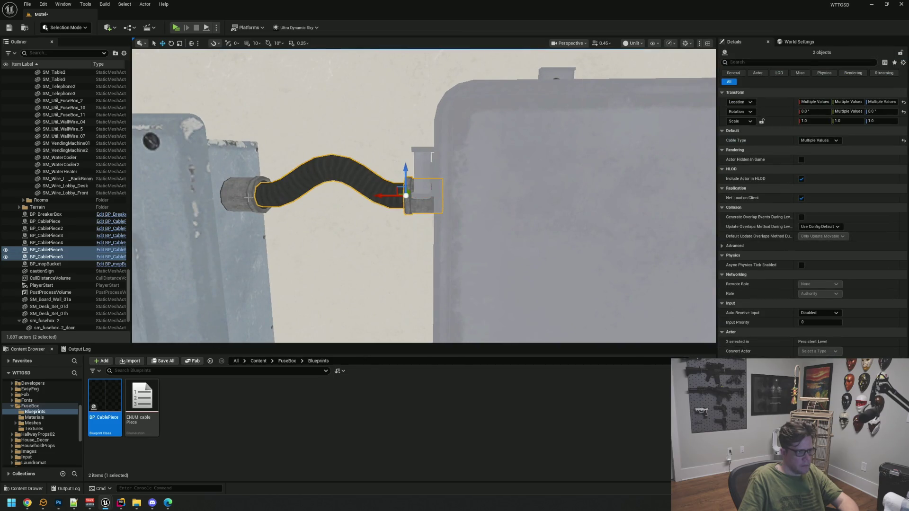
pyautogui.keyDown('ctrl'); pyautogui.click(248, 198); pyautogui.keyUp('ctrl')
pyautogui.moveTo(248, 198); pyautogui.dragTo(356, 223)
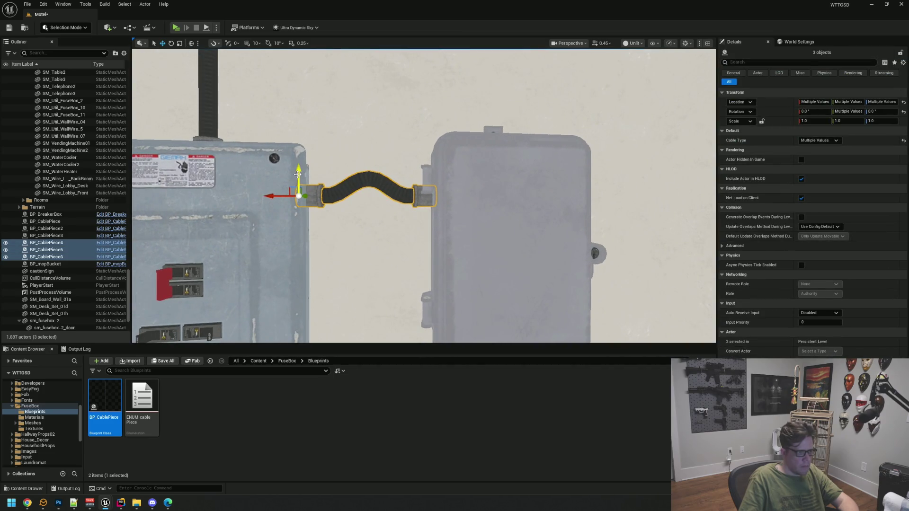
pyautogui.moveTo(284, 235)
pyautogui.mouseDown()
pyautogui.moveTo(331, 223)
pyautogui.moveTo(310, 109)
pyautogui.moveTo(452, 198)
pyautogui.mouseUp()
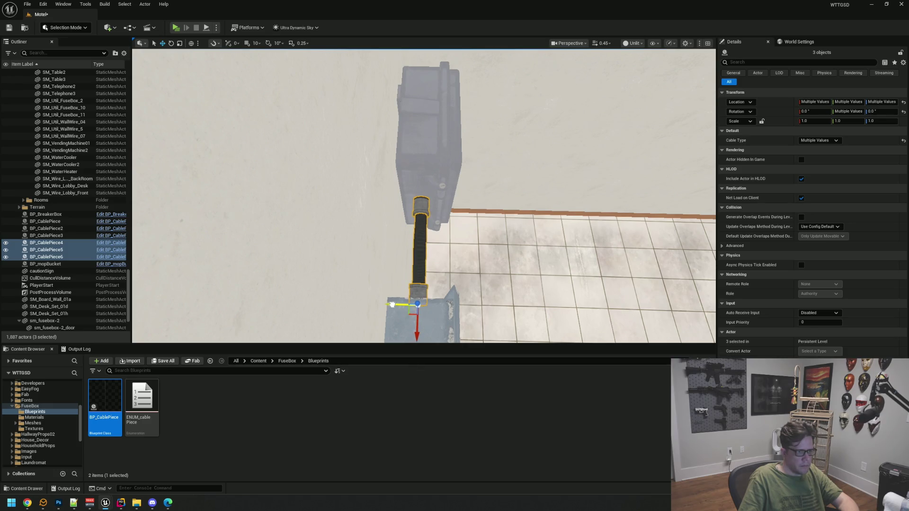
pyautogui.press('Escape')
pyautogui.press('1')
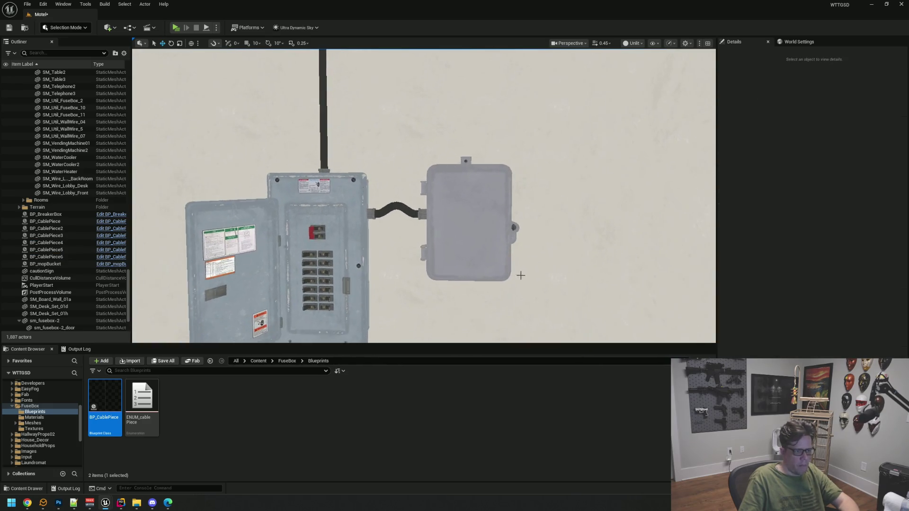
pyautogui.click(634, 43)
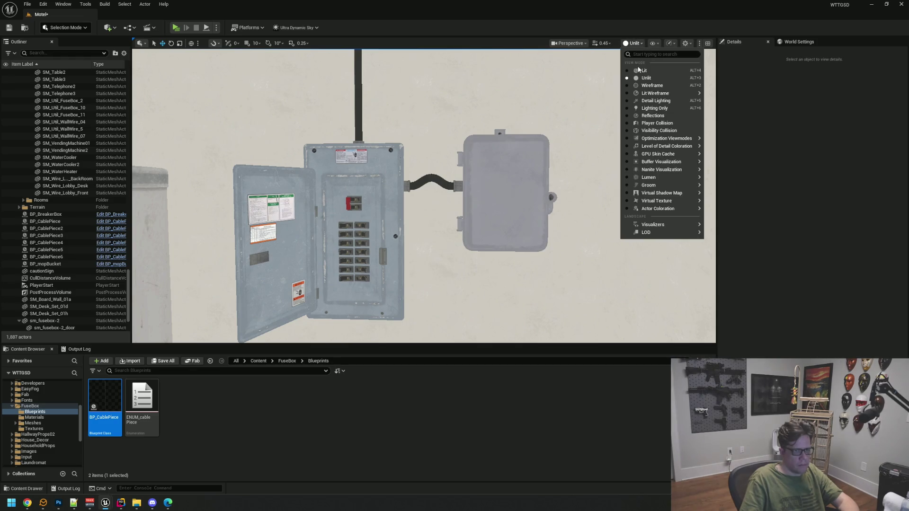
# Switch the viewport to Lit and save the Motel level.
pyautogui.click(633, 72)
pyautogui.press('s')
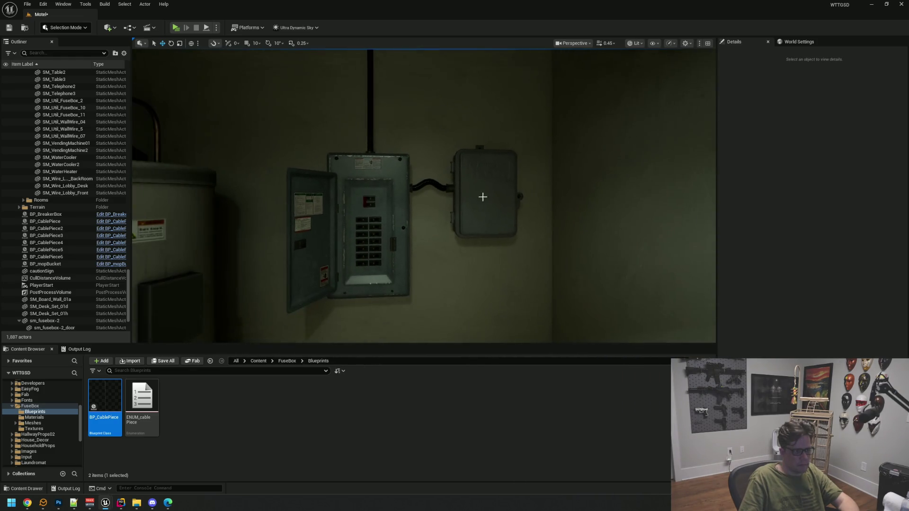
pyautogui.press('w')
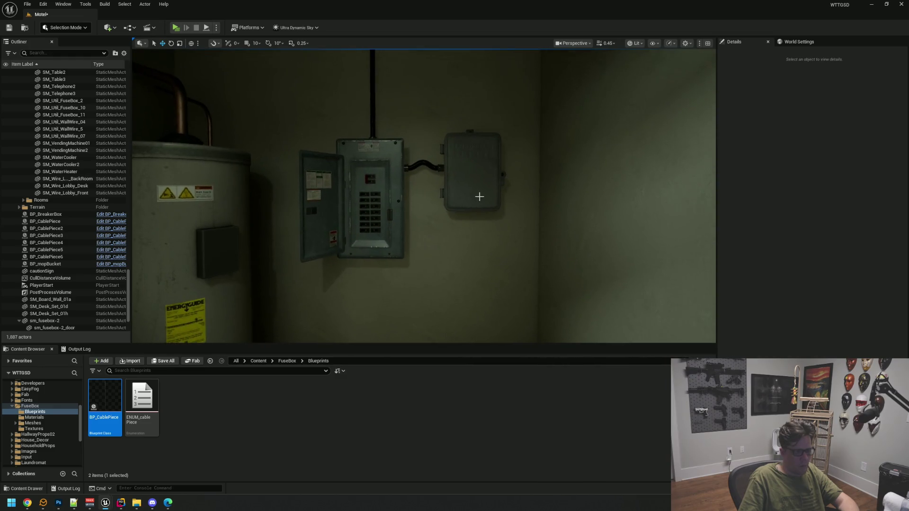
pyautogui.press('s')
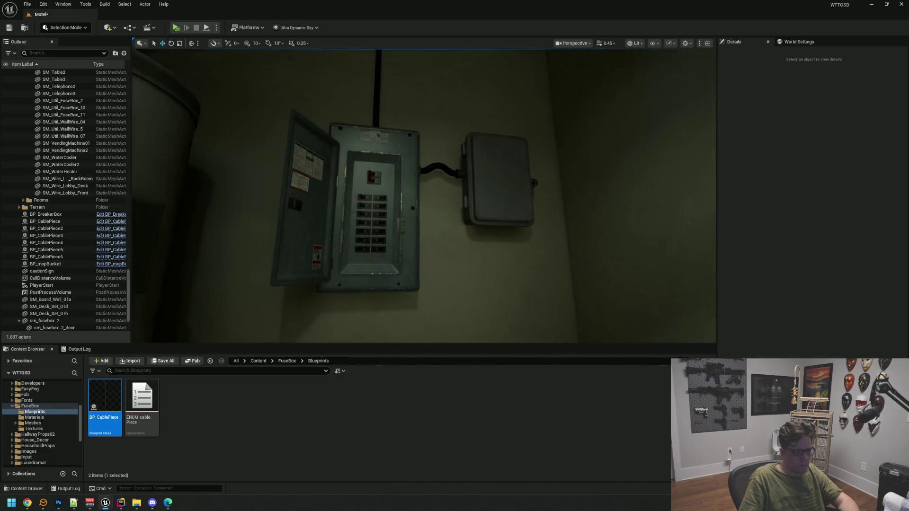
pyautogui.hotkey('ctrl', 's')
# Fly the camera around the fuse boxes and select the curved cable piece between them.
pyautogui.press('a')
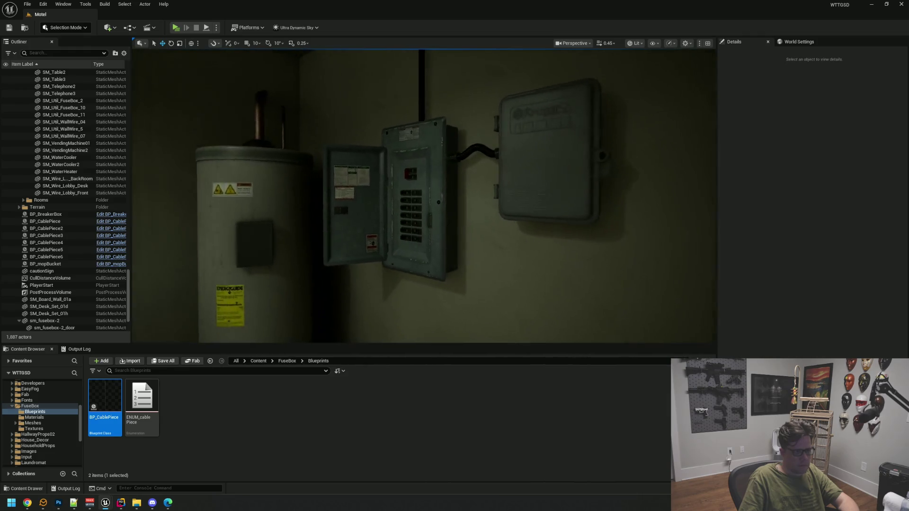
pyautogui.press('w')
pyautogui.press('s')
pyautogui.press('e')
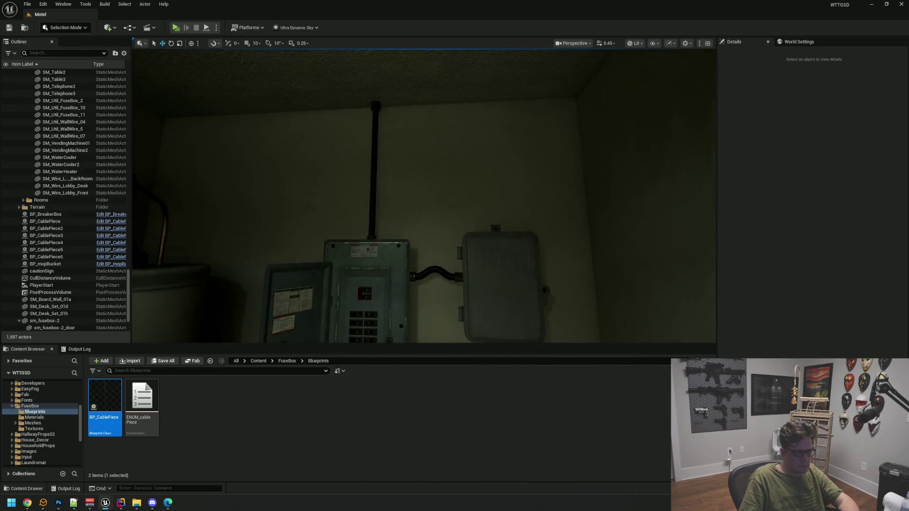
pyautogui.press('e')
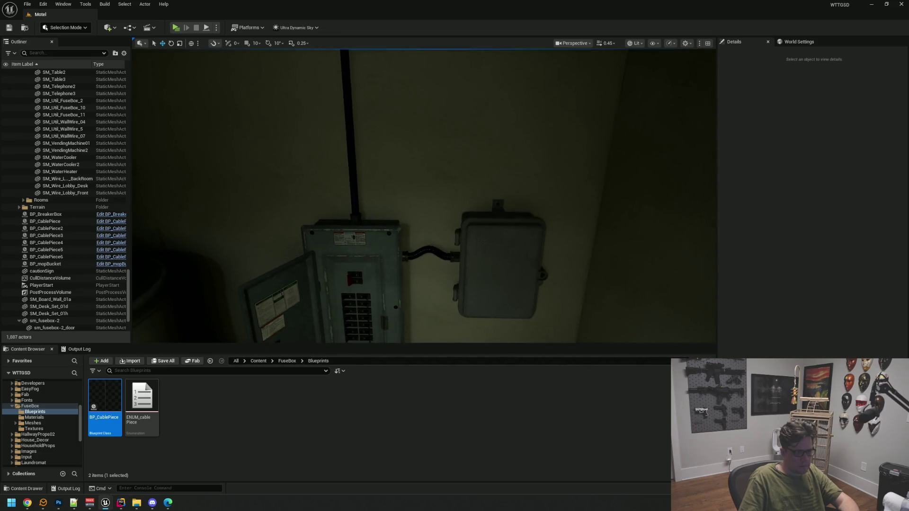
pyautogui.press('w')
pyautogui.press('q')
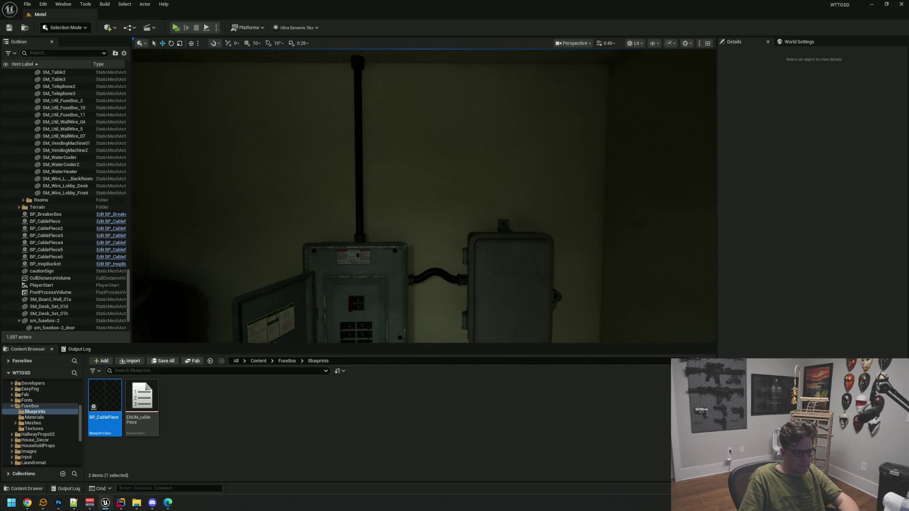
pyautogui.press('s')
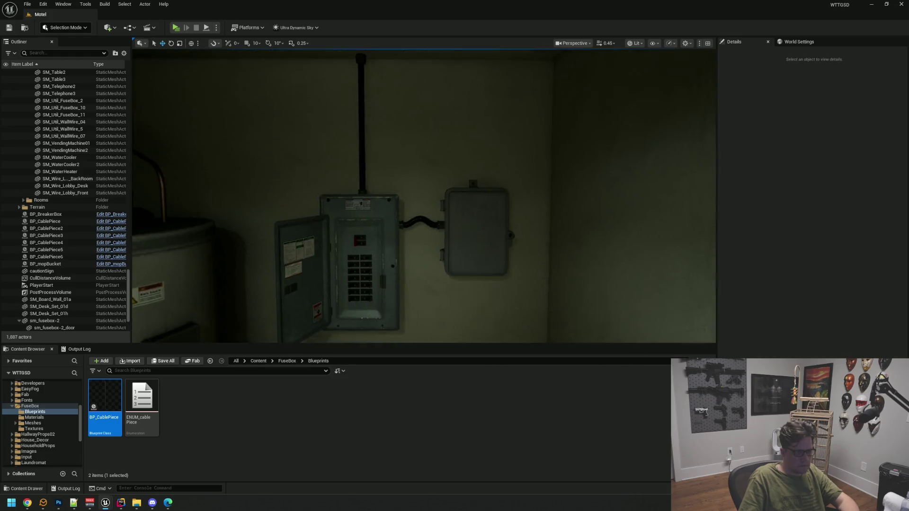
pyautogui.press('w')
pyautogui.press('s')
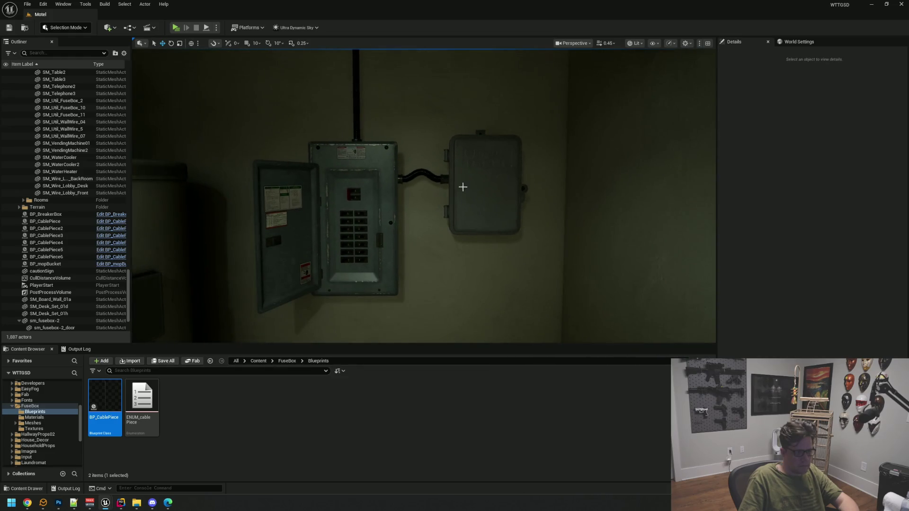
pyautogui.click(431, 172)
pyautogui.click(817, 214)
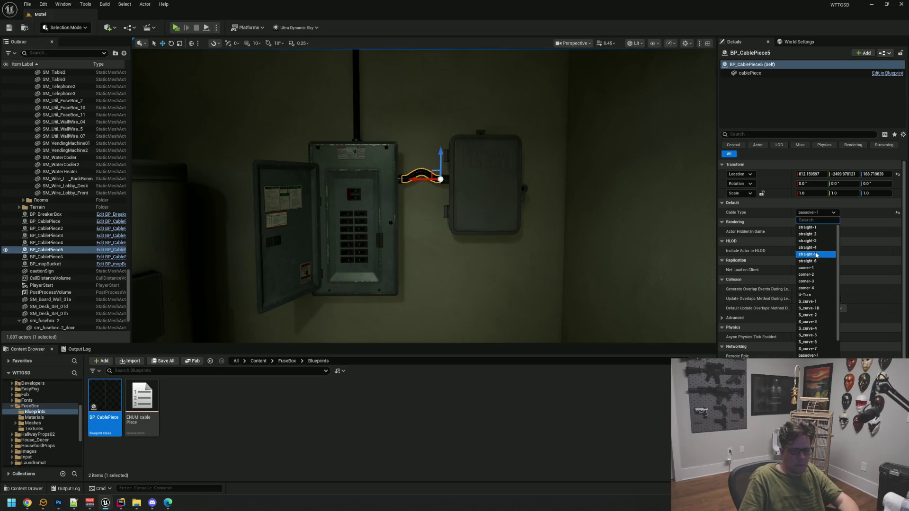
# Change BP_CablePiece5's Cable Type to straight-5.
pyautogui.click(820, 229)
pyautogui.click(819, 213)
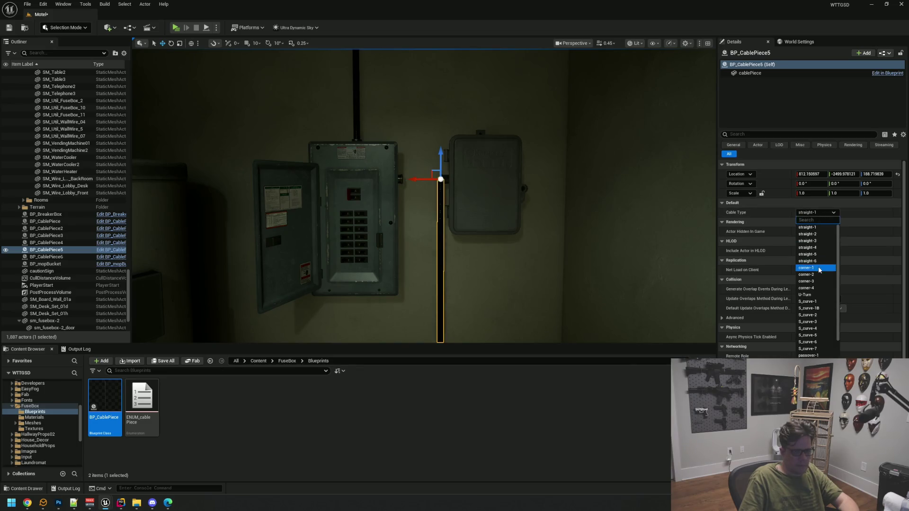
pyautogui.click(807, 261)
pyautogui.press('f')
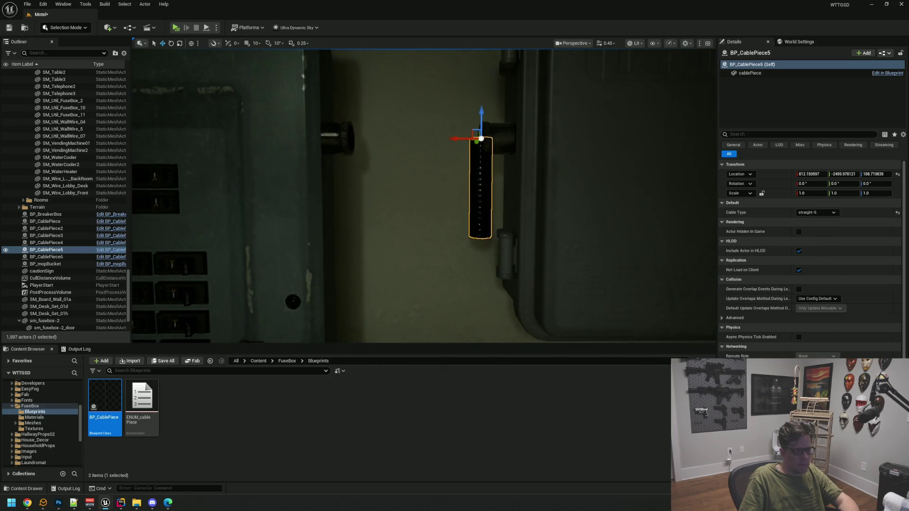
pyautogui.click(821, 214)
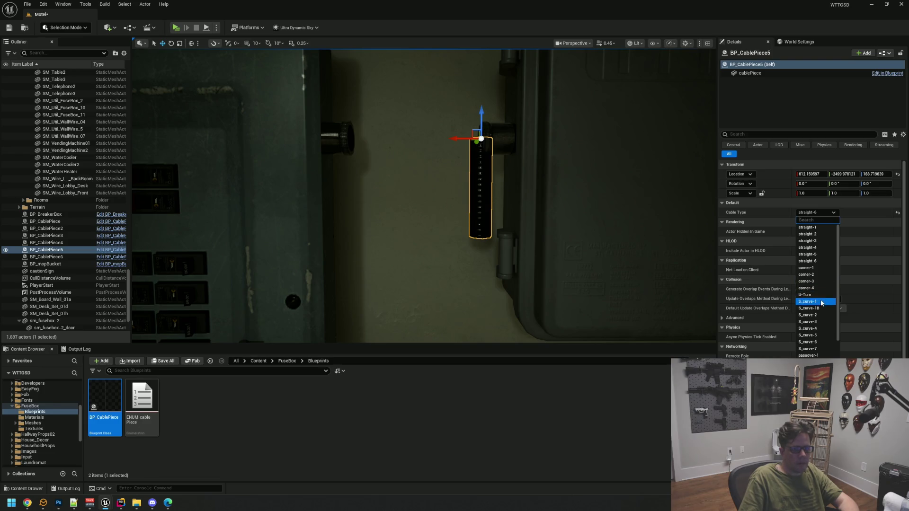
pyautogui.click(823, 255)
pyautogui.scroll(-5, 549, 184)
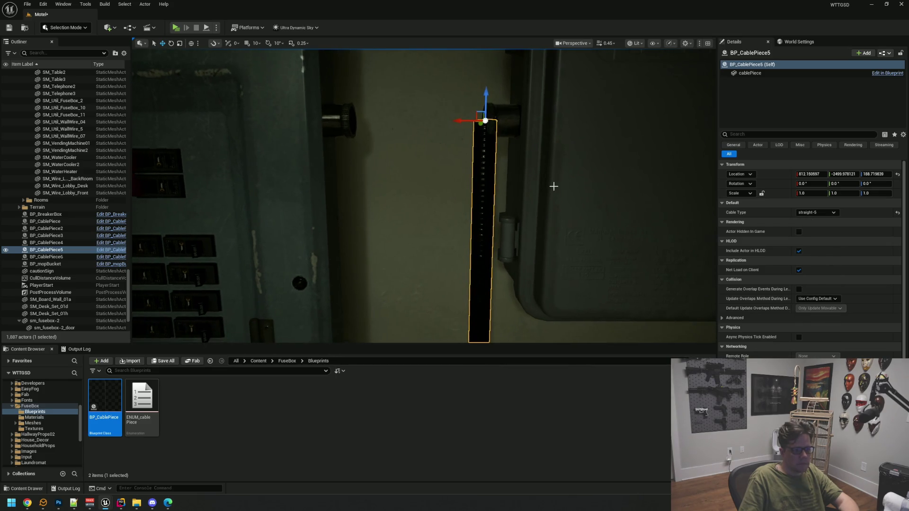
pyautogui.scroll(5, 550, 184)
# Rotate the straight cable to -90 on Y and slide it along X between panel and junction box.
pyautogui.press('e')
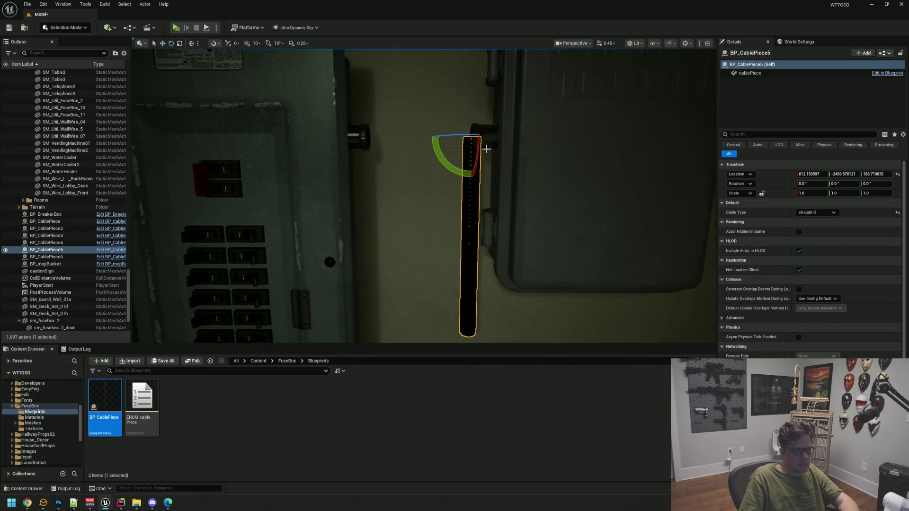
pyautogui.moveTo(442, 159)
pyautogui.mouseDown()
pyautogui.moveTo(426, 146)
pyautogui.moveTo(462, 182)
pyautogui.mouseUp()
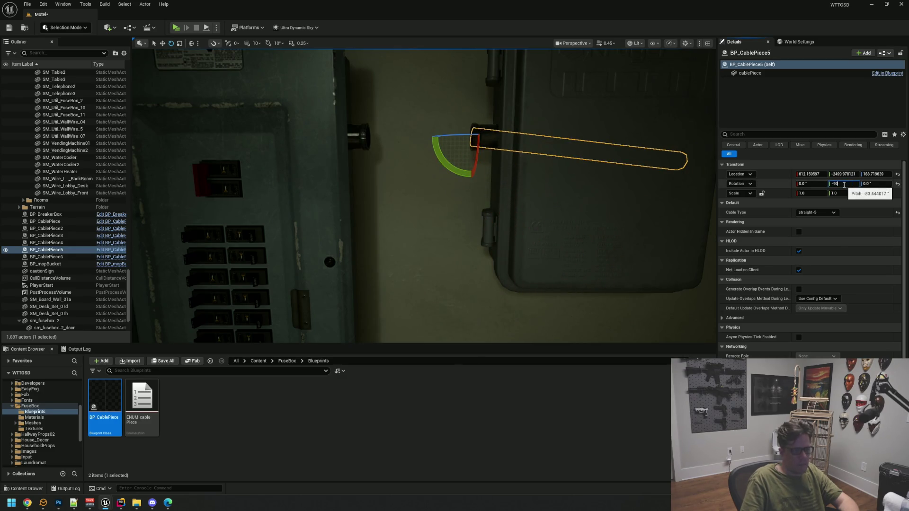
pyautogui.press('Return')
pyautogui.press('w')
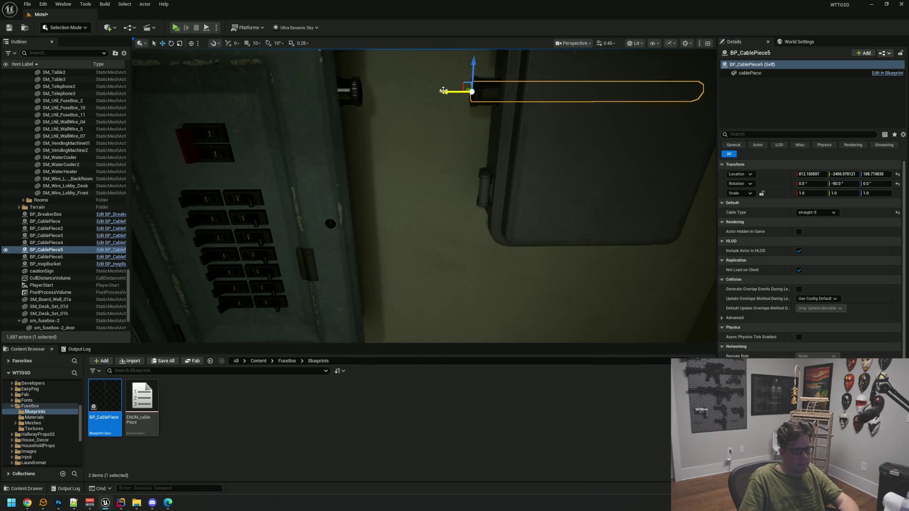
pyautogui.moveTo(434, 96); pyautogui.dragTo(309, 93)
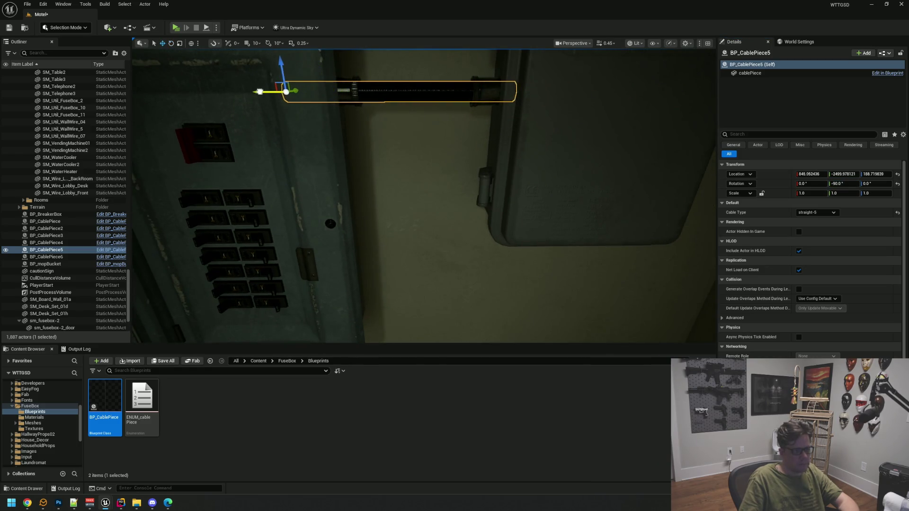
pyautogui.press('Escape')
pyautogui.moveTo(422, 134)
pyautogui.mouseDown()
pyautogui.moveTo(461, 158)
pyautogui.moveTo(465, 124)
pyautogui.mouseUp()
# Select and frame the junction box door, its body sm_fusebox-2, and the cable piece.
pyautogui.click(465, 124)
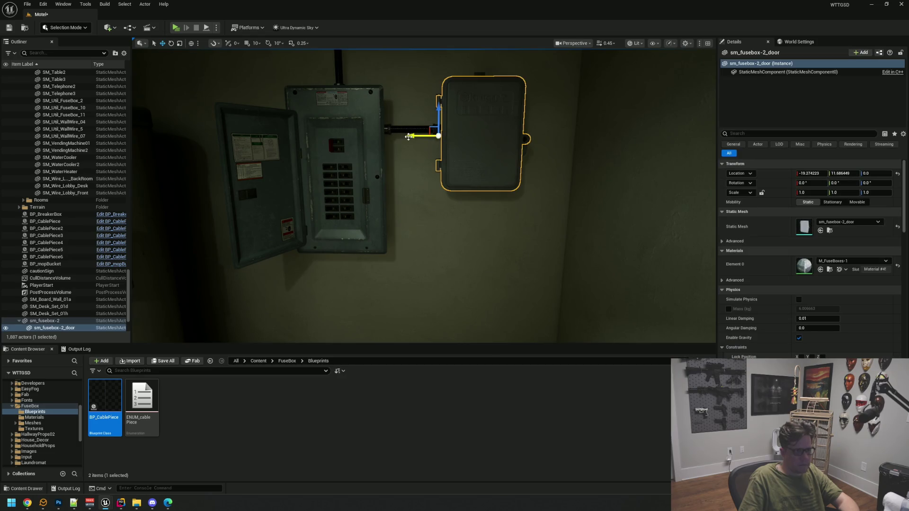
pyautogui.press('f')
pyautogui.moveTo(443, 136); pyautogui.dragTo(290, 180)
pyautogui.click(87, 322)
pyautogui.press('f')
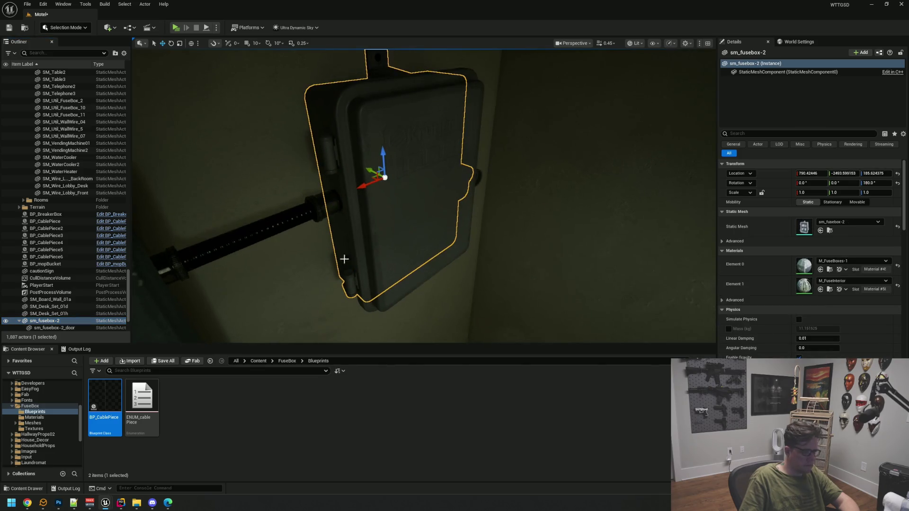
pyautogui.keyDown('ctrl'); pyautogui.click(317, 205); pyautogui.keyUp('ctrl')
pyautogui.moveTo(359, 205)
pyautogui.mouseDown()
pyautogui.moveTo(426, 217)
pyautogui.moveTo(371, 187)
pyautogui.moveTo(381, 189)
pyautogui.mouseUp()
# Focus on BP_CablePiece6 at the cable end with the viewport in Unlit mode.
pyautogui.click(351, 185)
pyautogui.press('f')
pyautogui.hotkey('alt', '3')
pyautogui.moveTo(275, 188); pyautogui.dragTo(313, 191)
pyautogui.moveTo(464, 157); pyautogui.dragTo(485, 151)
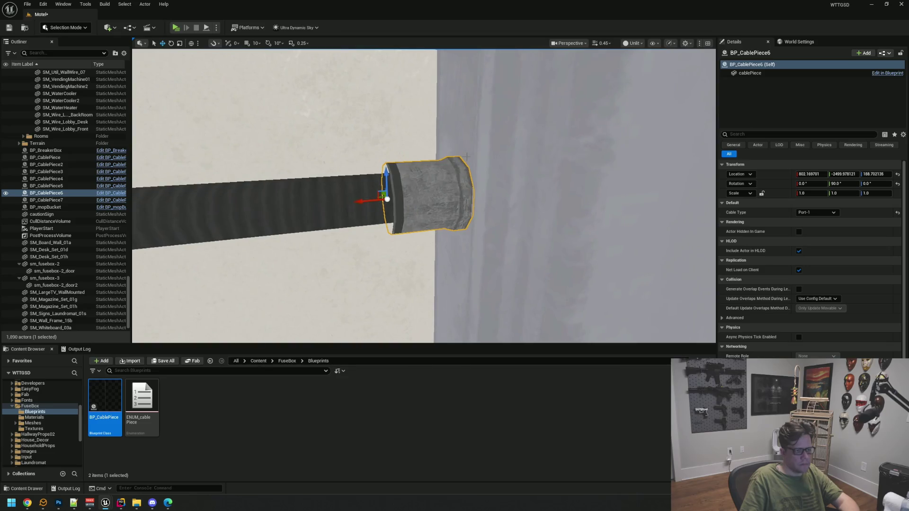
# Undo the last change and inspect the port fitting at the cable end.
pyautogui.hotkey('ctrl', 'z')
pyautogui.hotkey('ctrl', 'z')
pyautogui.click(480, 155)
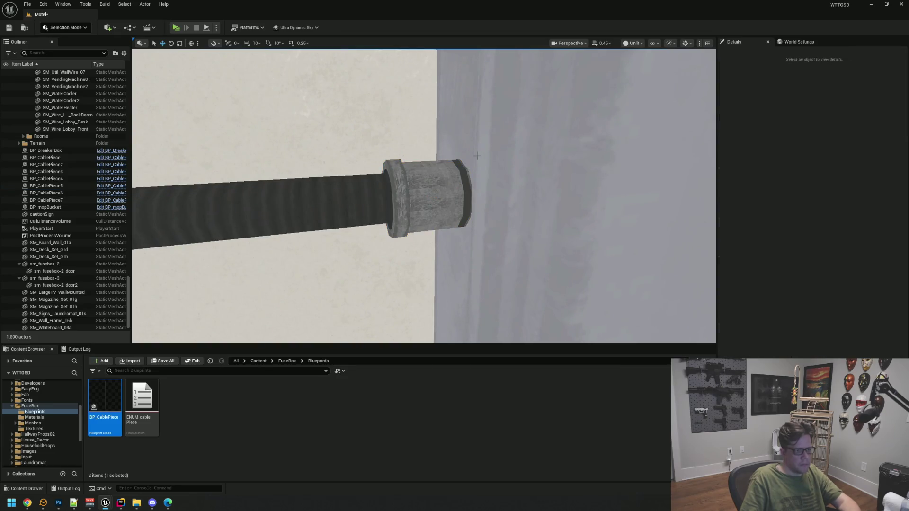
pyautogui.moveTo(434, 184)
pyautogui.mouseDown()
pyautogui.moveTo(448, 187)
pyautogui.moveTo(440, 199)
pyautogui.moveTo(446, 227)
pyautogui.mouseUp()
pyautogui.click(448, 187)
pyautogui.press('Escape')
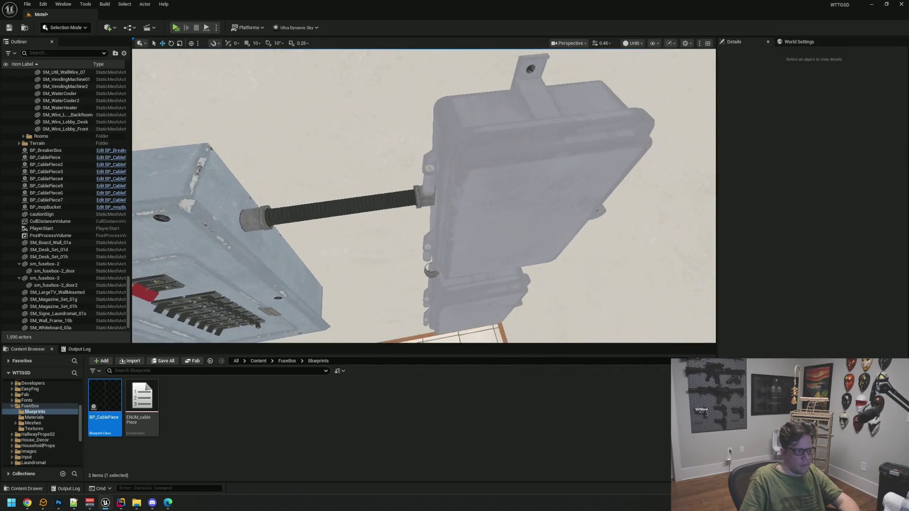
pyautogui.scroll(10, 440, 190)
pyautogui.click(439, 188)
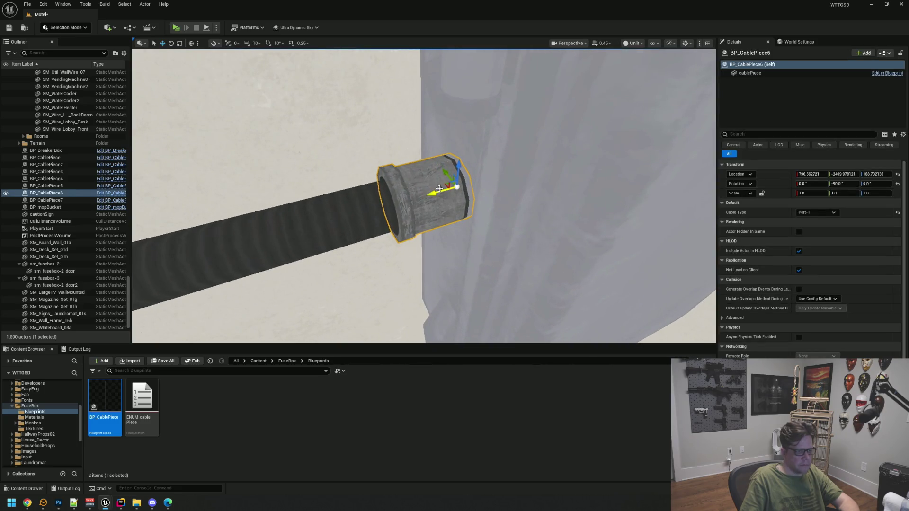
pyautogui.press('Escape')
pyautogui.moveTo(438, 192); pyautogui.dragTo(441, 222)
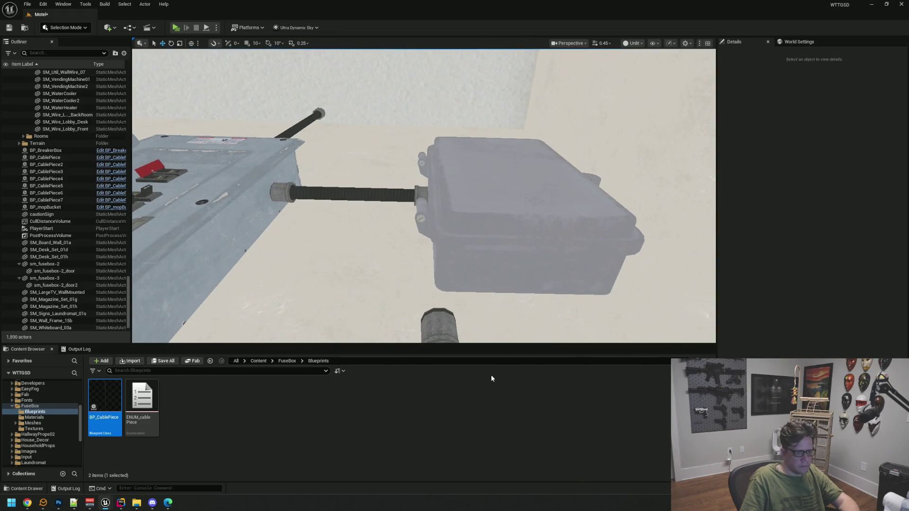
# Raise BP_CablePiece7 to about Z 162.70 between the two stacked junction boxes.
pyautogui.click(432, 321)
pyautogui.press('f')
pyautogui.scroll(-5, 447, 178)
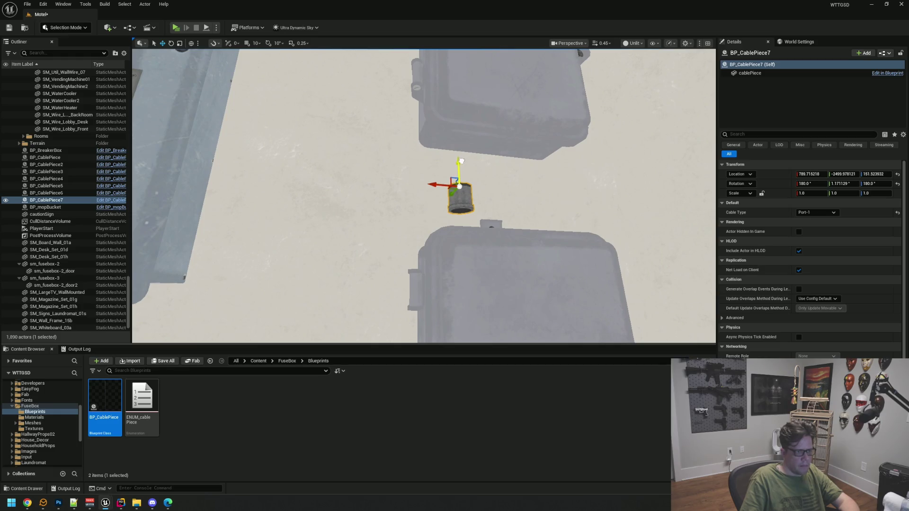
pyautogui.moveTo(460, 133)
pyautogui.mouseDown()
pyautogui.moveTo(453, 149)
pyautogui.moveTo(426, 122)
pyautogui.moveTo(430, 81)
pyautogui.mouseUp()
pyautogui.click(421, 150)
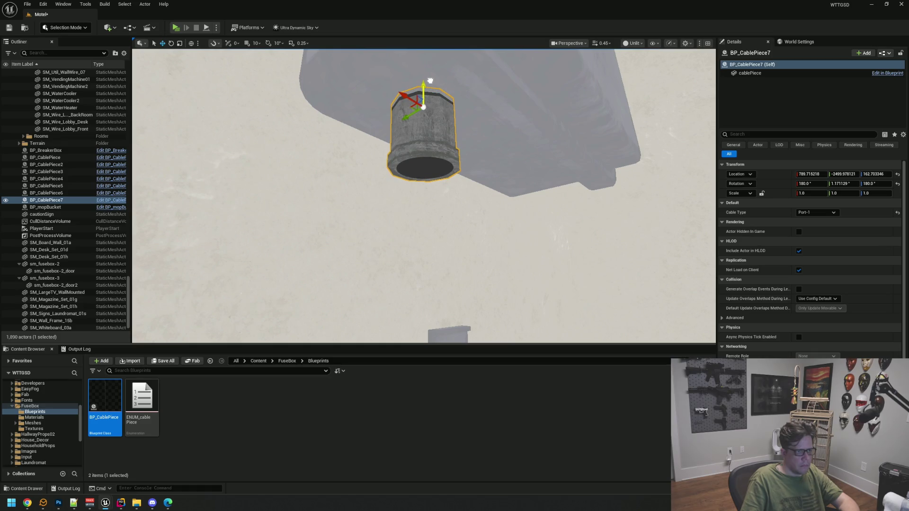
pyautogui.scroll(-6, 430, 80)
pyautogui.press('Escape')
pyautogui.scroll(-5, 483, 188)
pyautogui.scroll(-1, 424, 196)
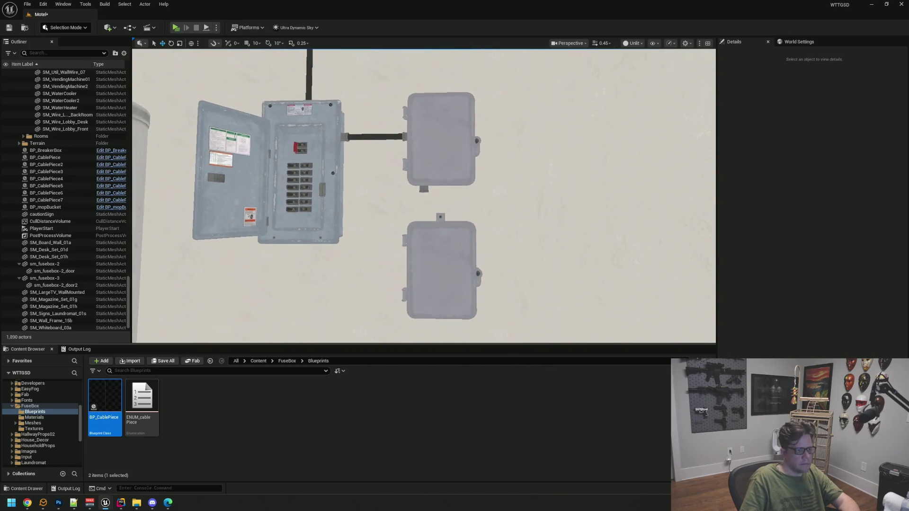
# Switch the viewport back to Lit and pull the view back across the room.
pyautogui.click(633, 43)
pyautogui.click(635, 68)
pyautogui.moveTo(454, 142); pyautogui.dragTo(443, 156)
pyautogui.scroll(5, 460, 175)
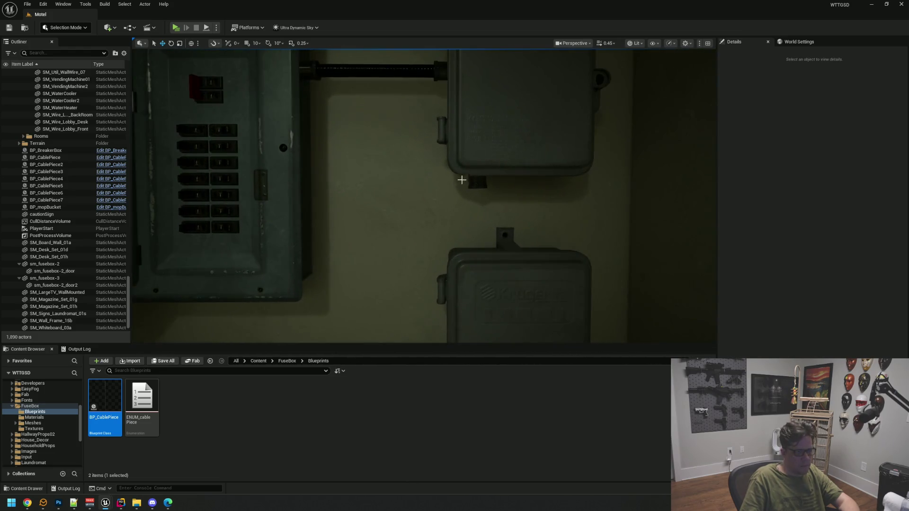
# Place a new cable piece below the upper junction box as passover-1, after trying S_curve-1 and S_curve-3.
pyautogui.moveTo(479, 184); pyautogui.dragTo(477, 182)
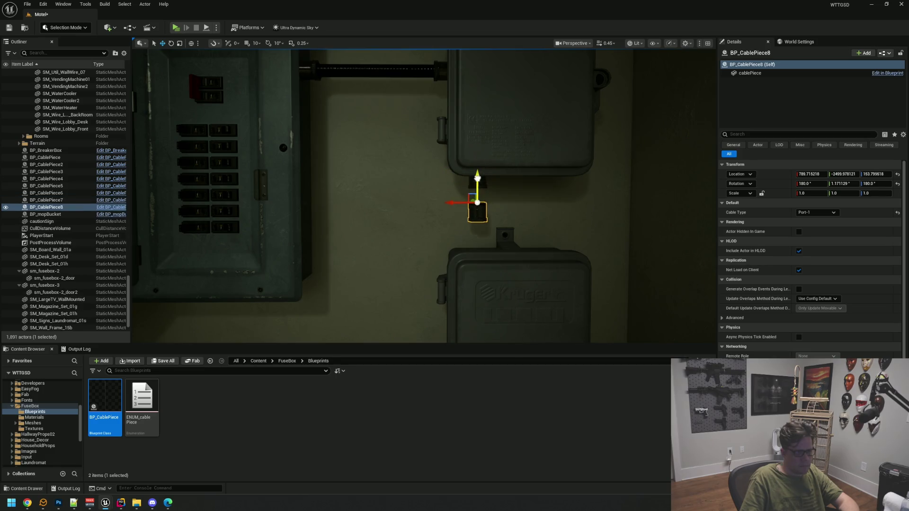
pyautogui.click(830, 213)
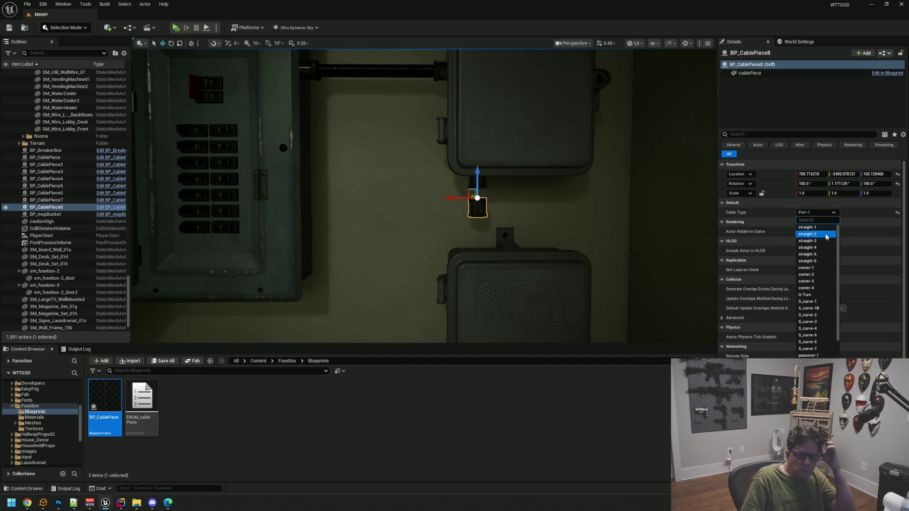
pyautogui.click(822, 302)
pyautogui.moveTo(542, 183); pyautogui.dragTo(631, 190)
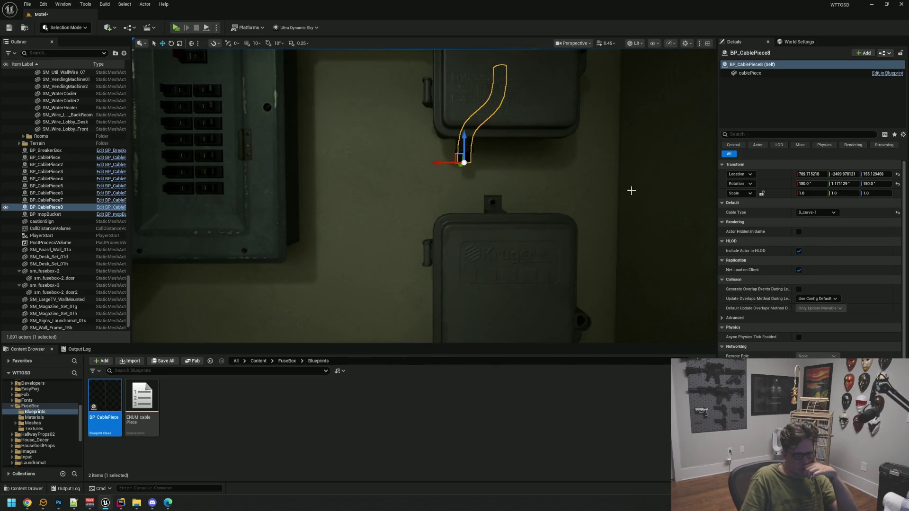
pyautogui.click(806, 215)
pyautogui.click(822, 322)
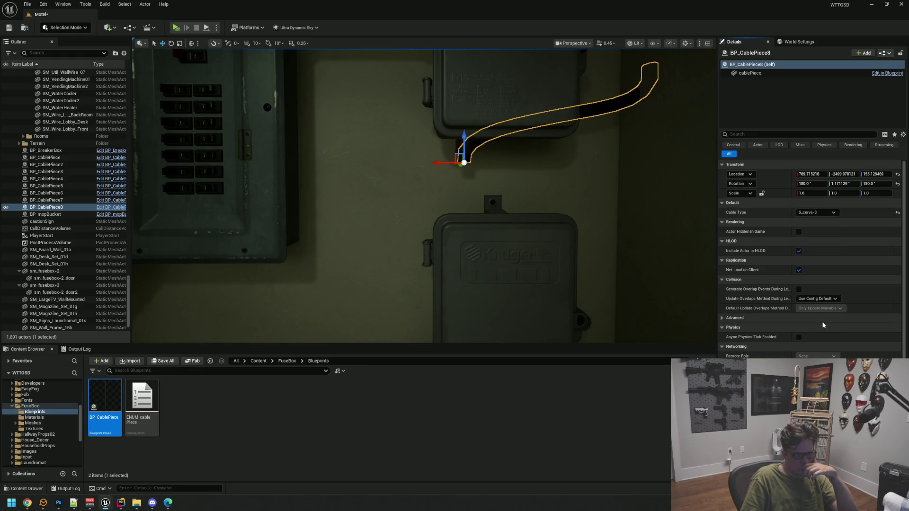
pyautogui.click(820, 212)
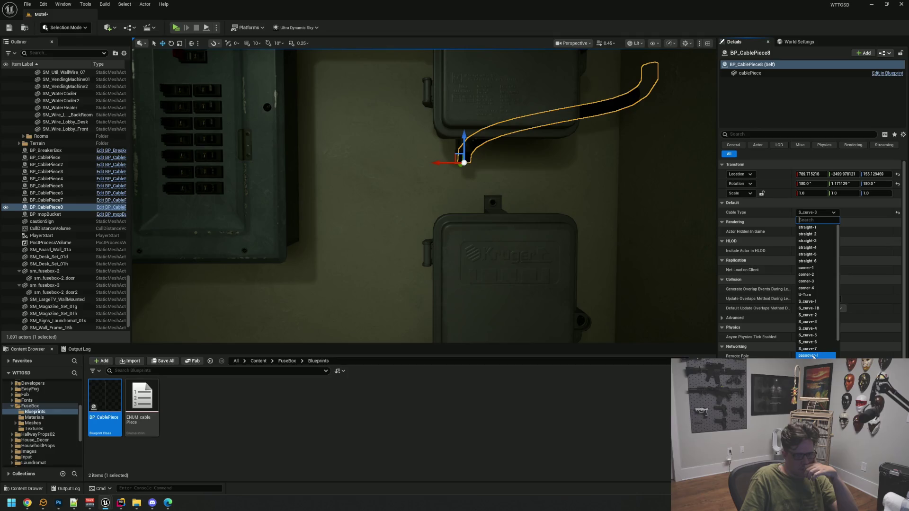
pyautogui.click(815, 356)
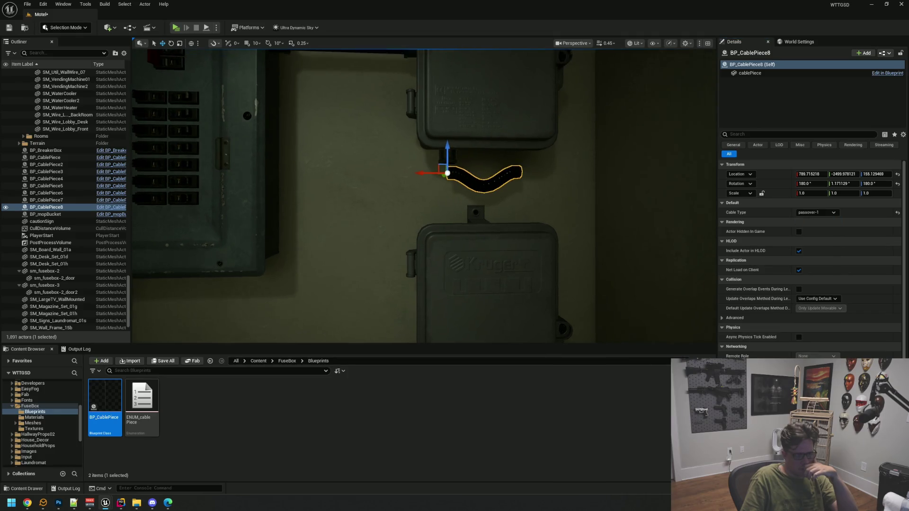
pyautogui.click(820, 212)
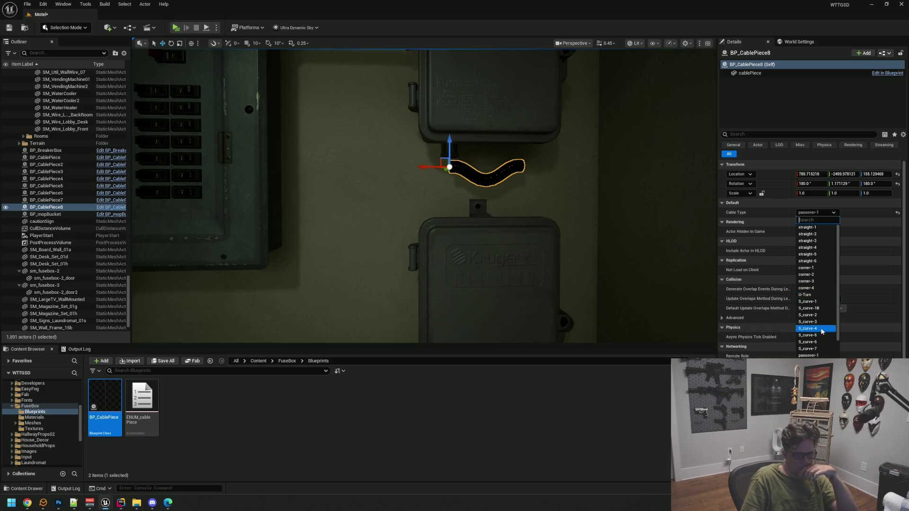
pyautogui.press('Escape')
# Rotate BP_CablePiece8 to -90 on Y so it hangs vertically.
pyautogui.press('f')
pyautogui.moveTo(575, 180); pyautogui.dragTo(524, 173)
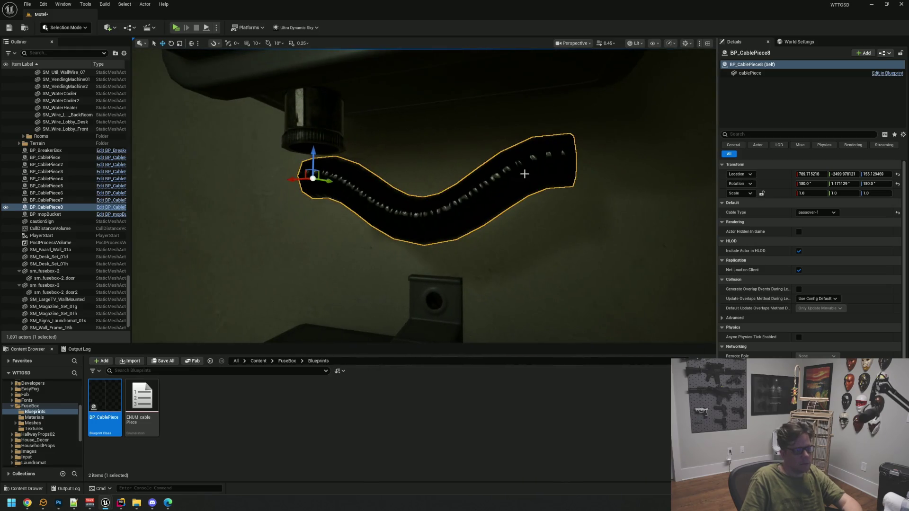
pyautogui.moveTo(343, 187); pyautogui.dragTo(322, 142)
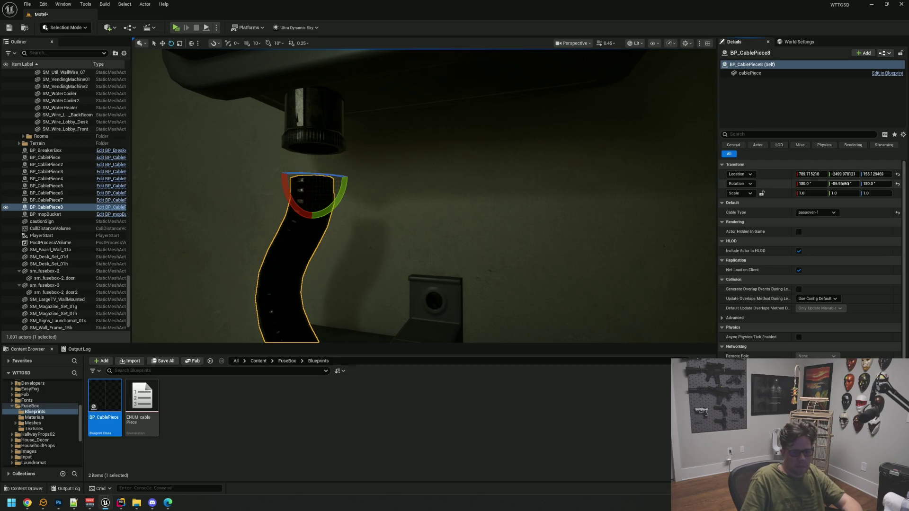
pyautogui.write('-90')
pyautogui.press('Return')
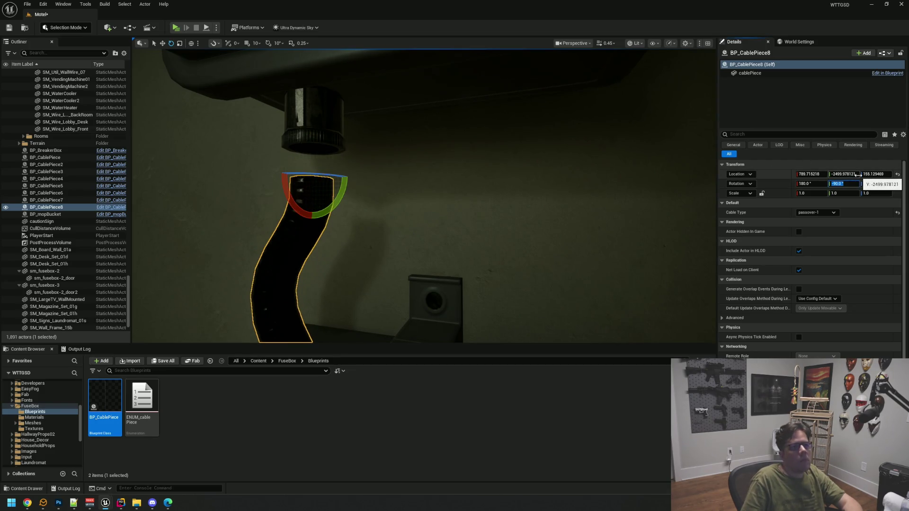
# Raise BP_CablePiece8 to about Z 157.57 into the upper junction box port and centre it along X.
pyautogui.press('f')
pyautogui.scroll(3, 552, 146)
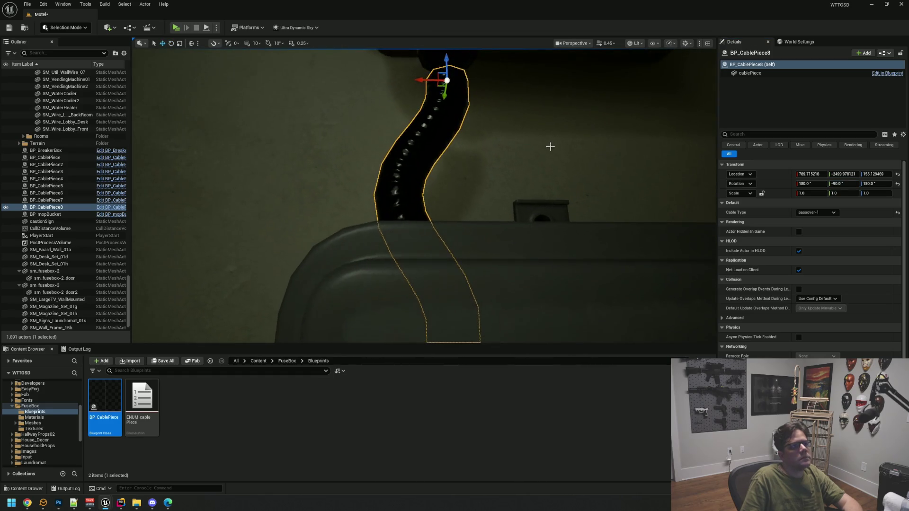
pyautogui.scroll(2, 540, 143)
pyautogui.scroll(-8, 532, 130)
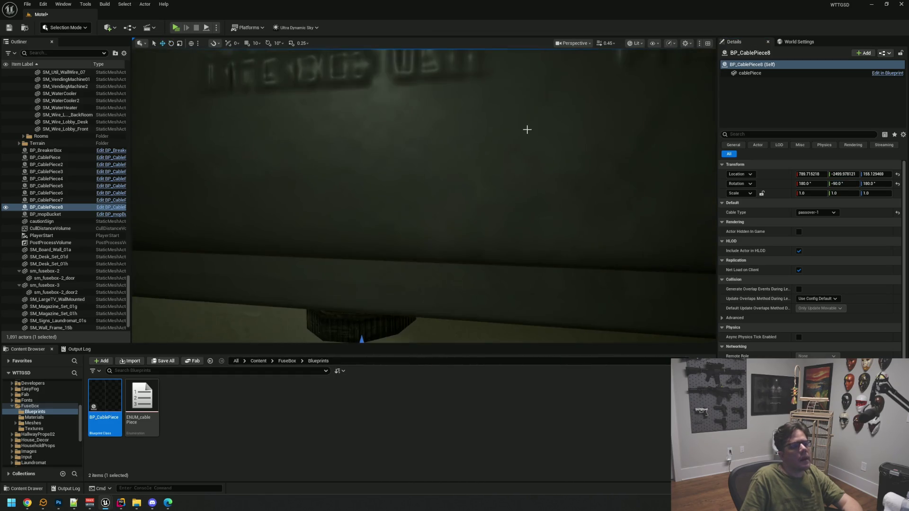
pyautogui.scroll(8, 532, 130)
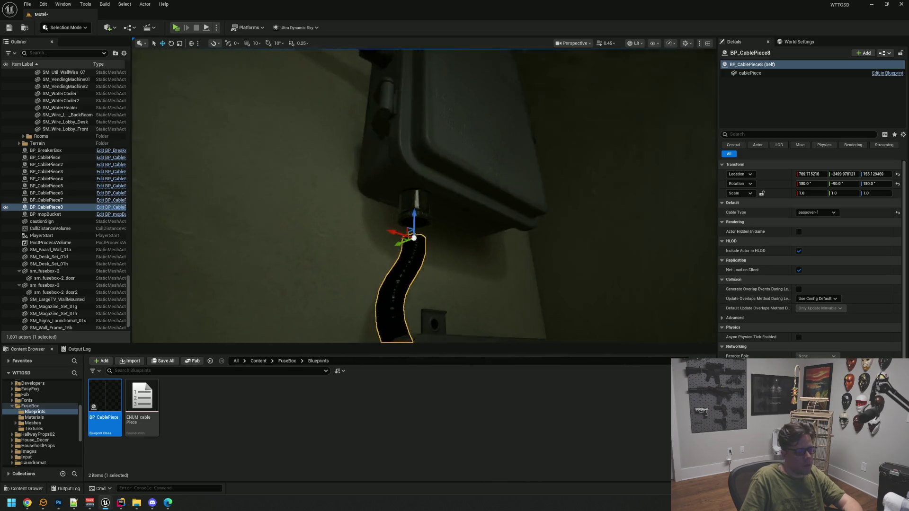
pyautogui.scroll(1, 409, 255)
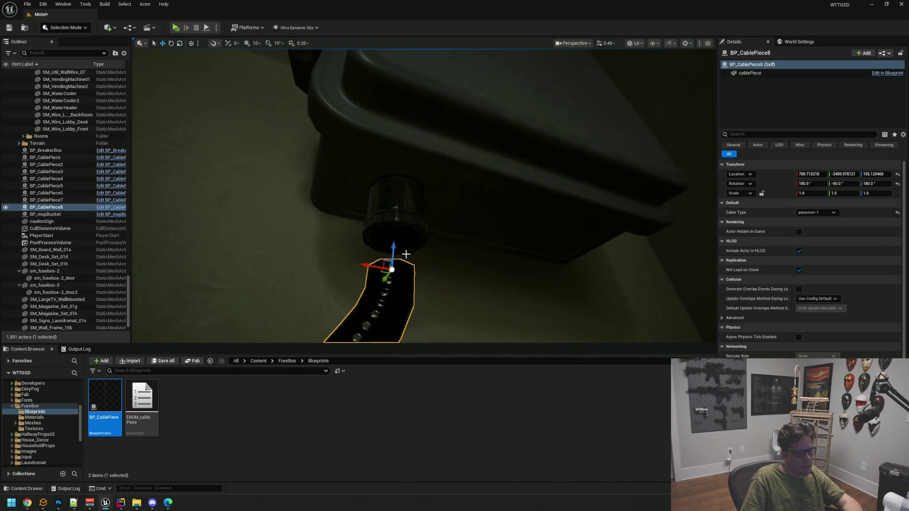
pyautogui.moveTo(435, 326); pyautogui.dragTo(436, 326)
pyautogui.moveTo(409, 193); pyautogui.dragTo(409, 194)
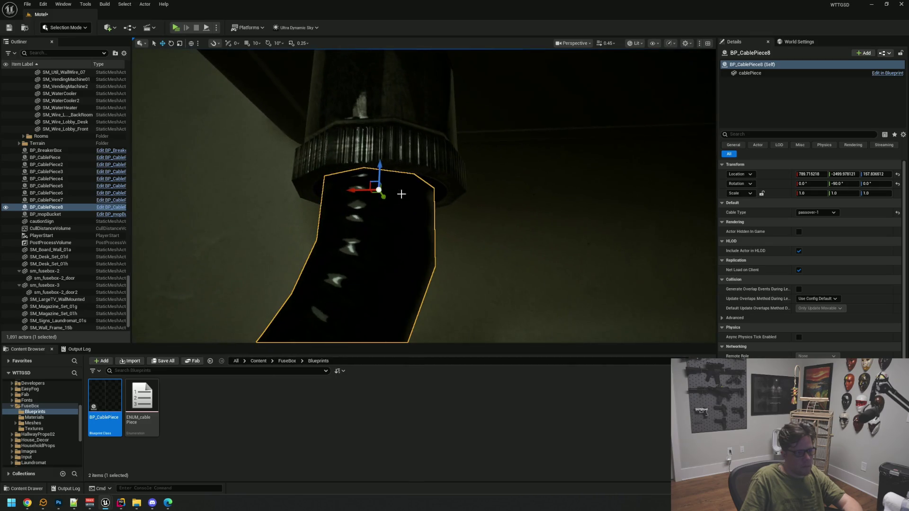
pyautogui.moveTo(354, 190); pyautogui.dragTo(356, 191)
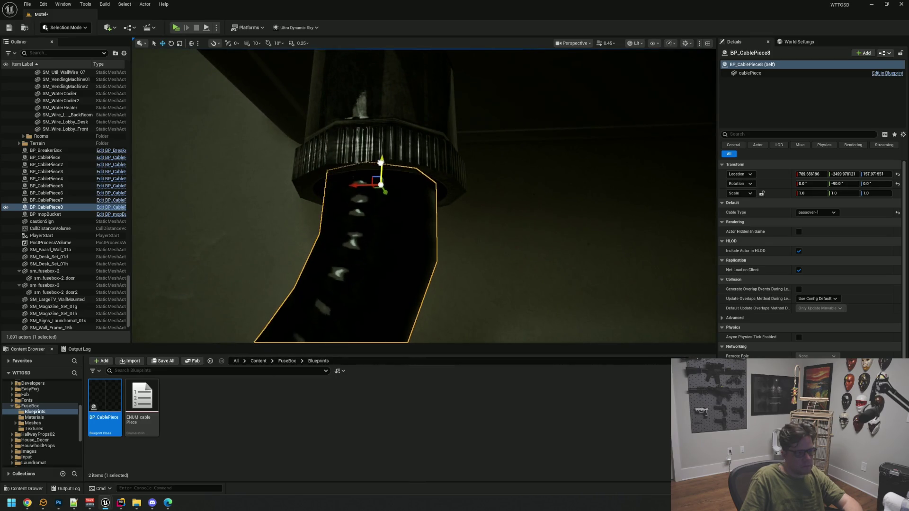
pyautogui.press('Escape')
pyautogui.moveTo(505, 197); pyautogui.dragTo(505, 197)
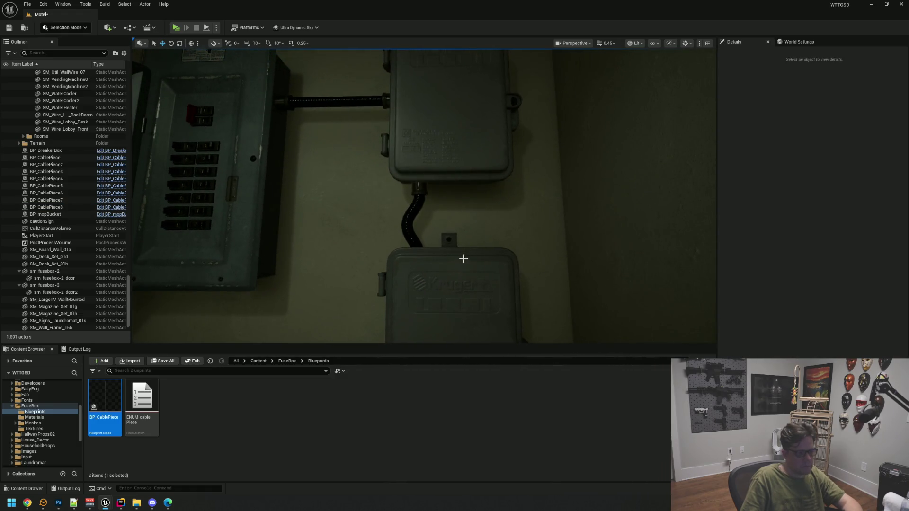
pyautogui.click(464, 257)
pyautogui.press('f')
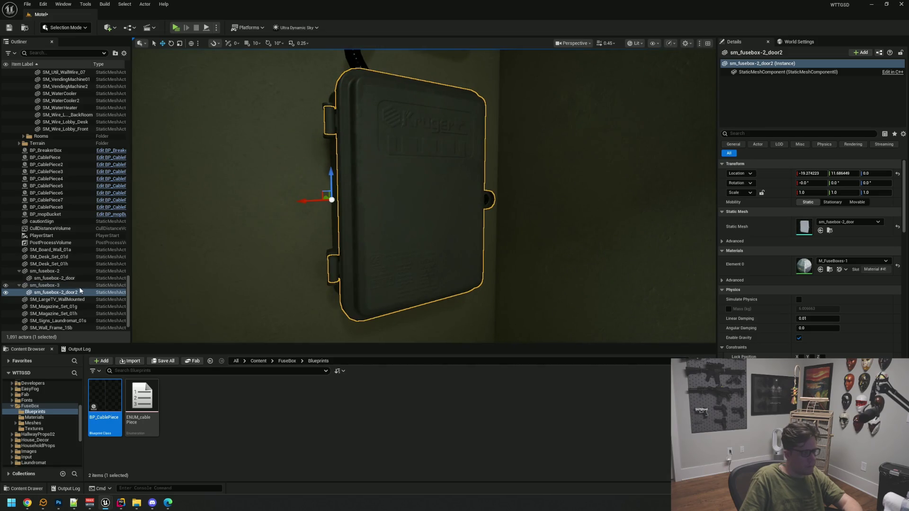
pyautogui.doubleClick(71, 285)
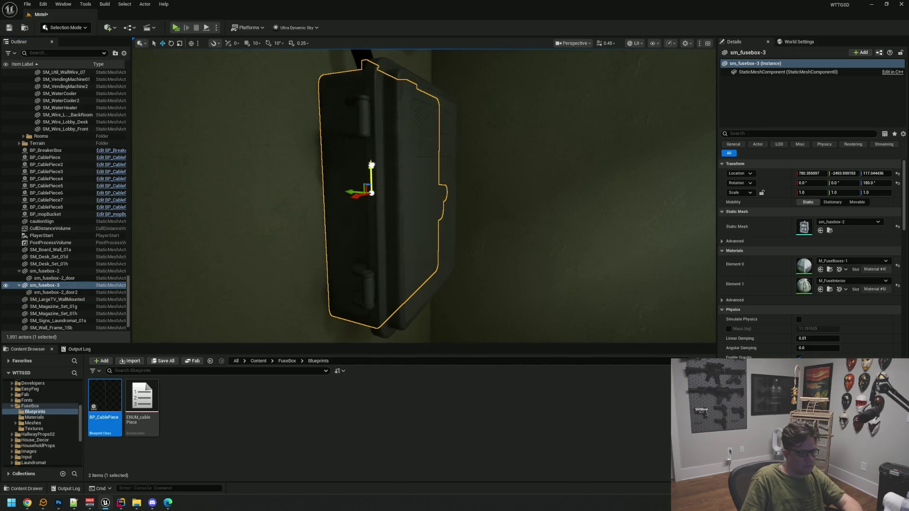
pyautogui.click(498, 137)
pyautogui.moveTo(497, 138); pyautogui.dragTo(497, 137)
pyautogui.moveTo(441, 133)
pyautogui.mouseDown()
pyautogui.moveTo(428, 136)
pyautogui.moveTo(404, 194)
pyautogui.mouseUp()
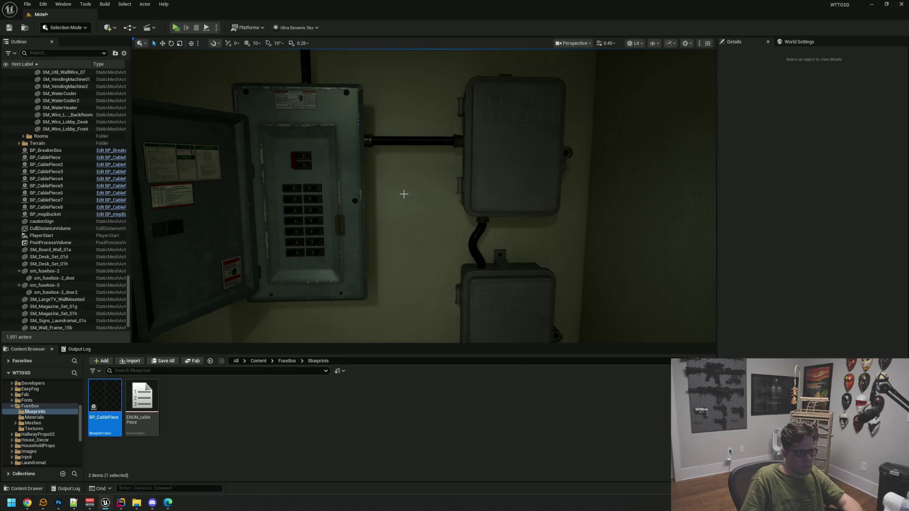
pyautogui.scroll(-10, 462, 247)
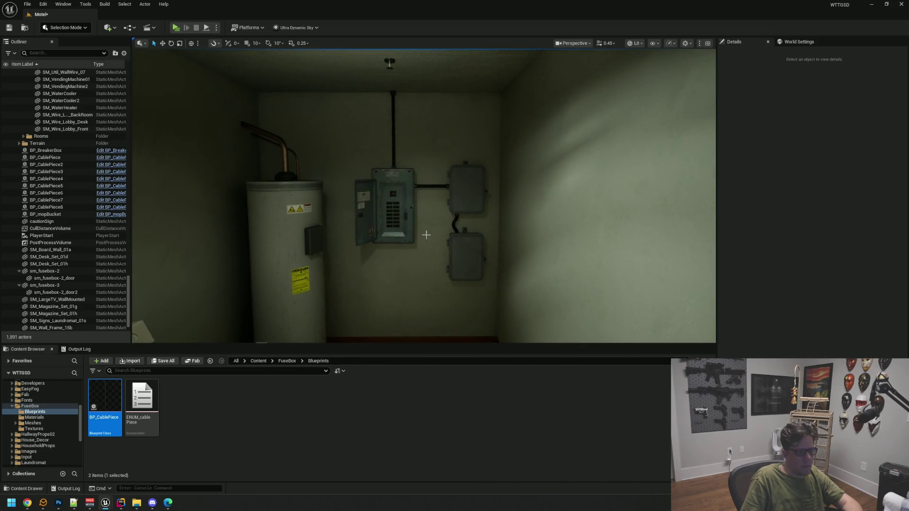
pyautogui.moveTo(440, 245); pyautogui.dragTo(429, 249)
pyautogui.scroll(6, 441, 246)
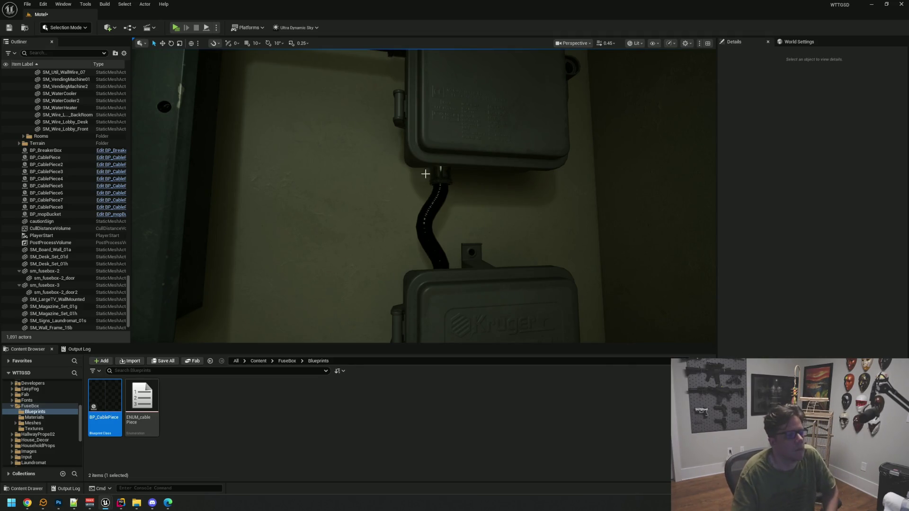
pyautogui.click(436, 212)
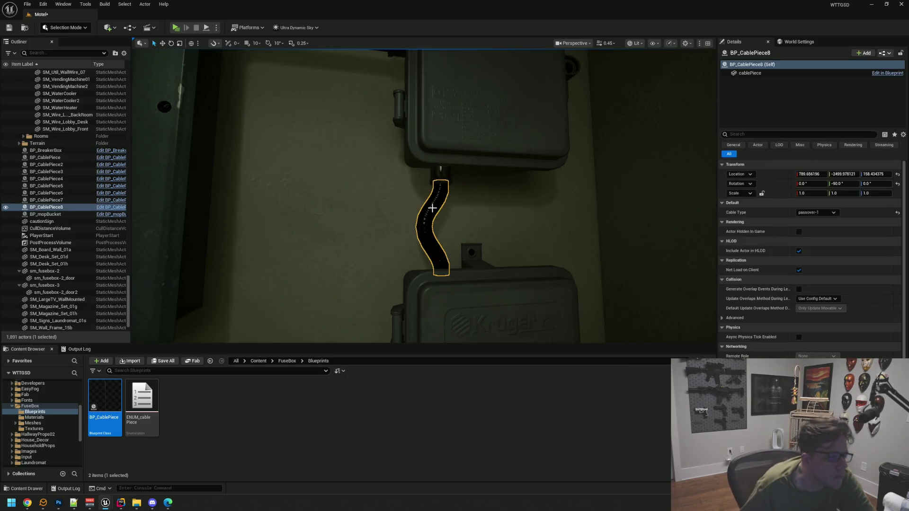
# Duplicate the small connector as BP_CablePiece9 and set its Y rotation to 0 to stand it upright.
pyautogui.click(444, 173)
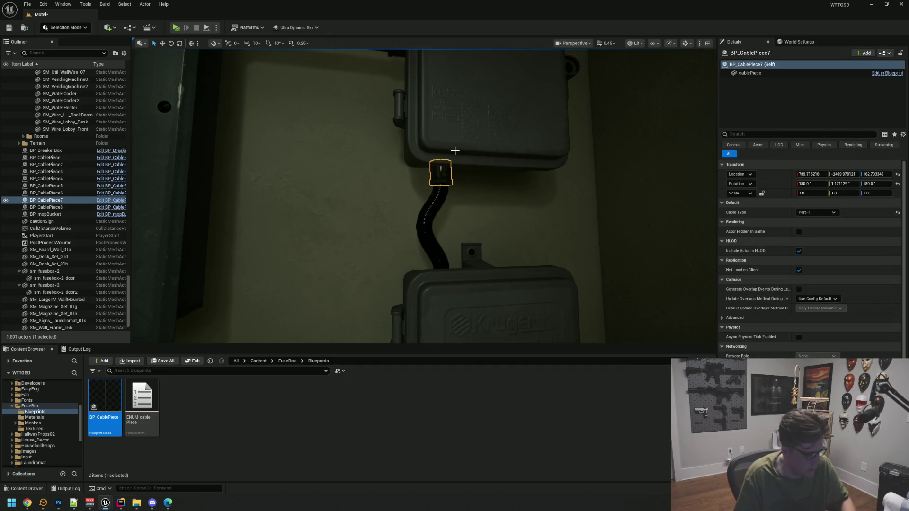
pyautogui.moveTo(445, 147)
pyautogui.mouseDown()
pyautogui.moveTo(445, 157)
pyautogui.moveTo(417, 137)
pyautogui.moveTo(398, 149)
pyautogui.moveTo(412, 146)
pyautogui.mouseUp()
pyautogui.press('f')
pyautogui.press('e')
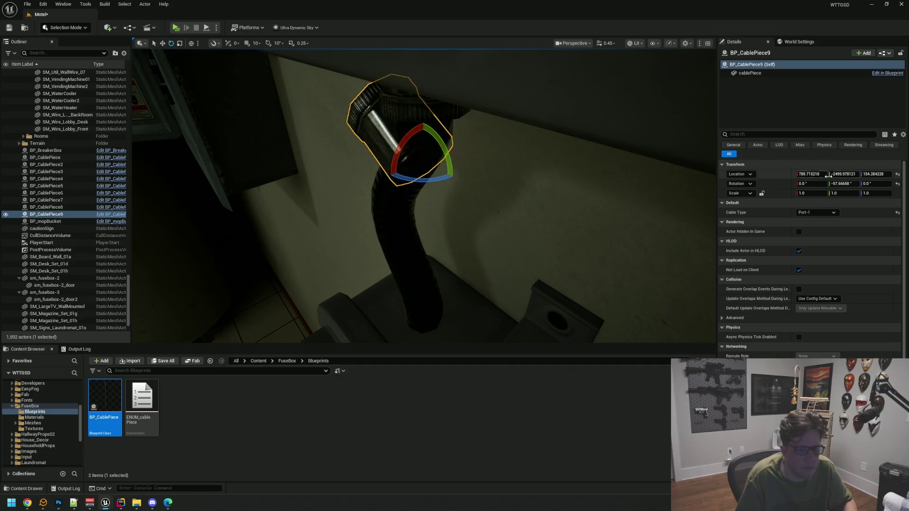
pyautogui.press('Return')
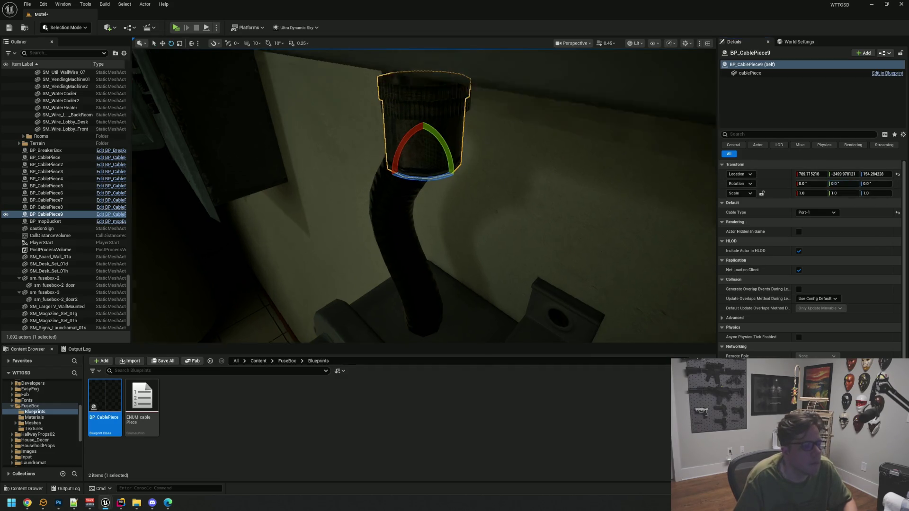
pyautogui.press('w')
pyautogui.press('f')
# Lower BP_CablePiece9 to about Z 138.56 onto the top of the lower junction box.
pyautogui.moveTo(421, 142); pyautogui.dragTo(421, 297)
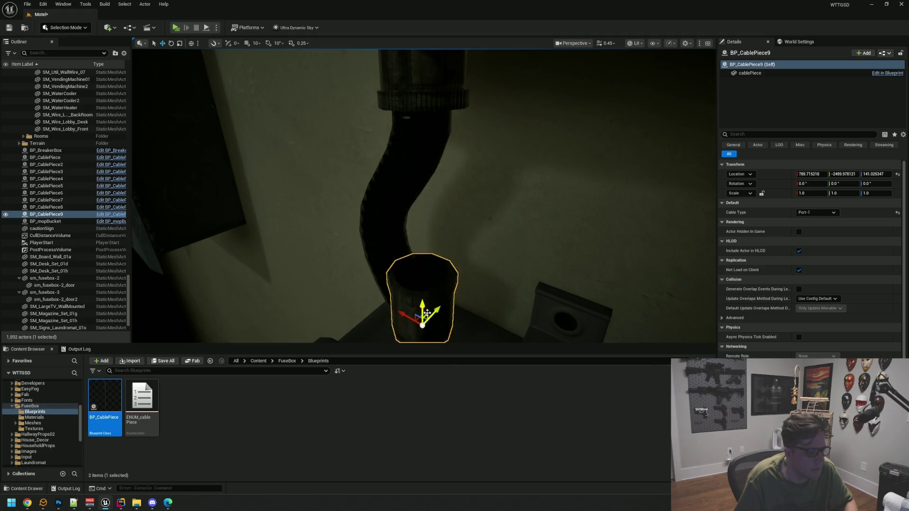
pyautogui.press('f')
pyautogui.moveTo(425, 205); pyautogui.dragTo(426, 240)
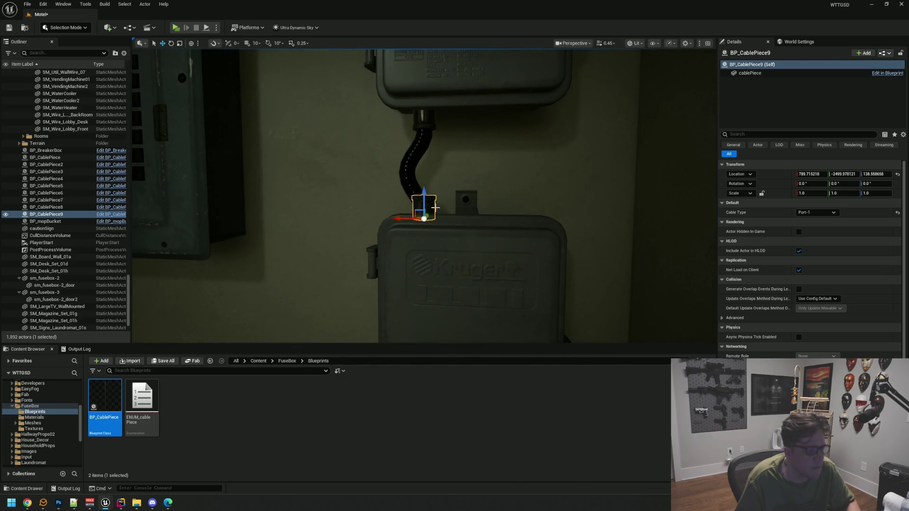
pyautogui.press('Escape')
pyautogui.scroll(-5, 432, 184)
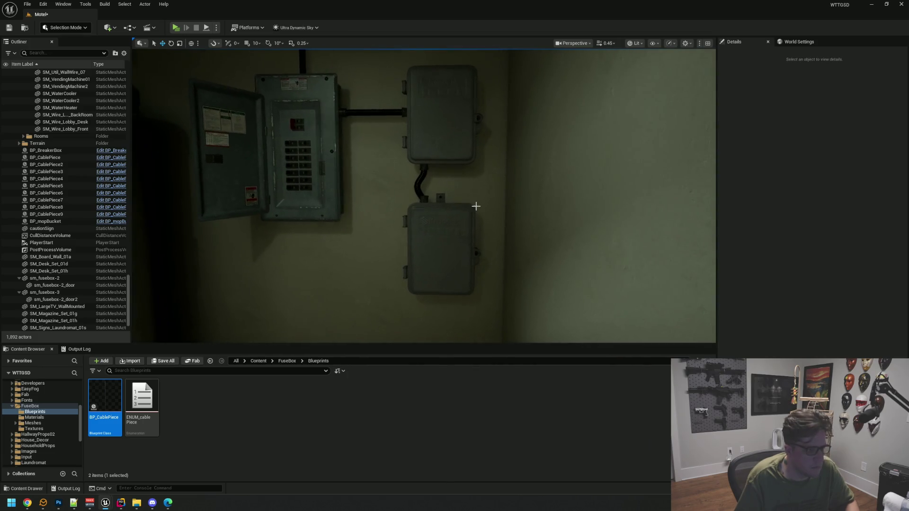
pyautogui.scroll(3, 443, 198)
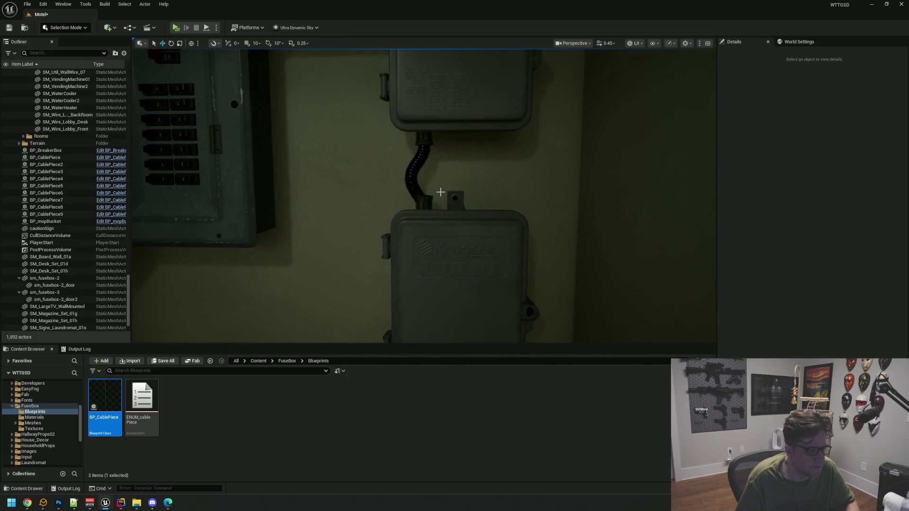
pyautogui.click(410, 183)
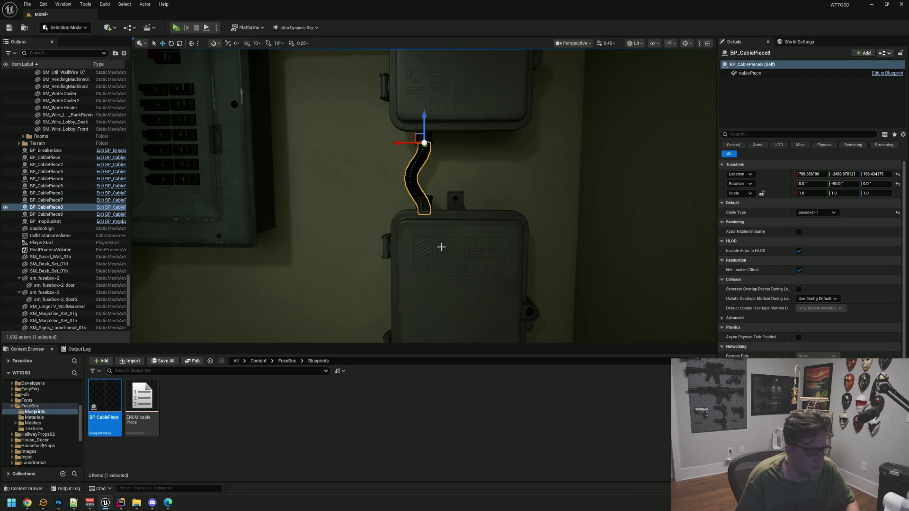
# Deselect the S-shaped cable and save the Motel map.
pyautogui.scroll(-10, 475, 223)
pyautogui.press('Escape')
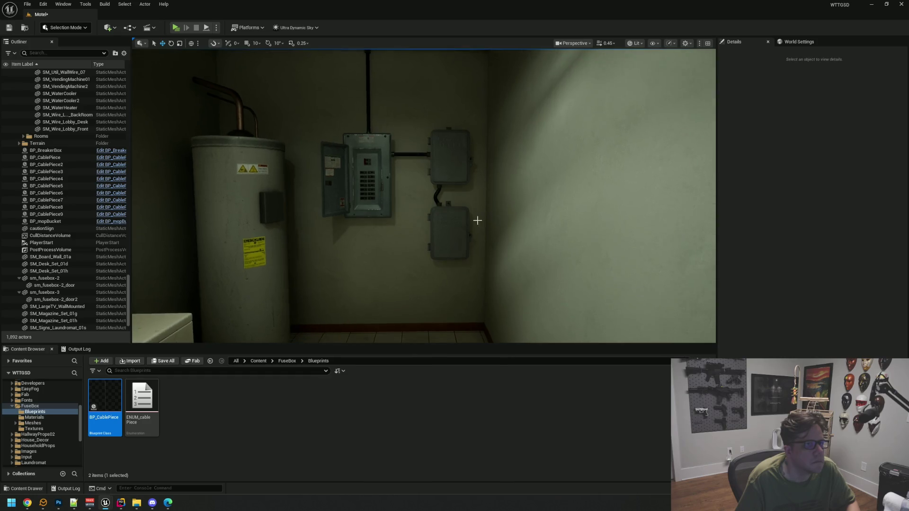
pyautogui.scroll(5, 479, 217)
pyautogui.scroll(2, 482, 220)
pyautogui.hotkey('ctrl', 's')
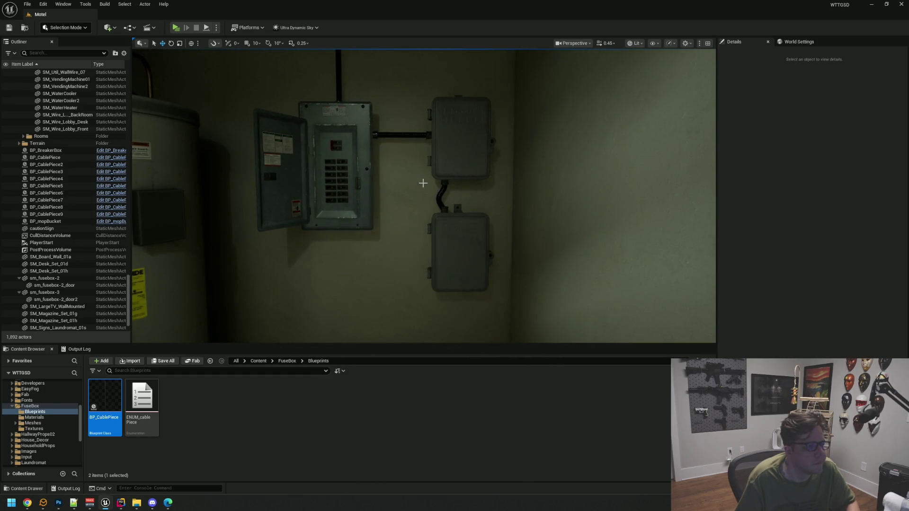
# Orbit back to a wide view of the panel and launch a standalone test play of the motel.
pyautogui.scroll(3, 481, 220)
pyautogui.moveTo(481, 221)
pyautogui.mouseDown()
pyautogui.moveTo(517, 221)
pyautogui.moveTo(502, 273)
pyautogui.moveTo(455, 194)
pyautogui.mouseUp()
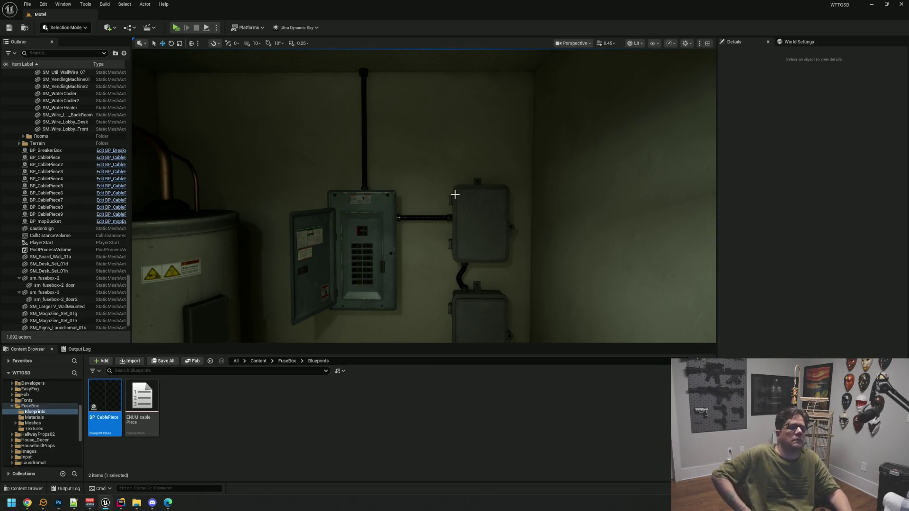
pyautogui.moveTo(504, 138); pyautogui.dragTo(457, 114)
pyautogui.scroll(-10, 457, 113)
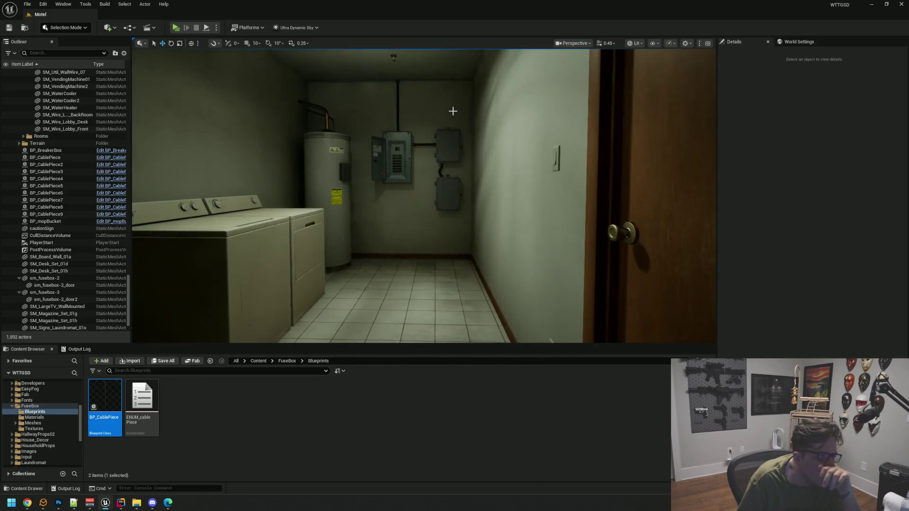
pyautogui.click(176, 28)
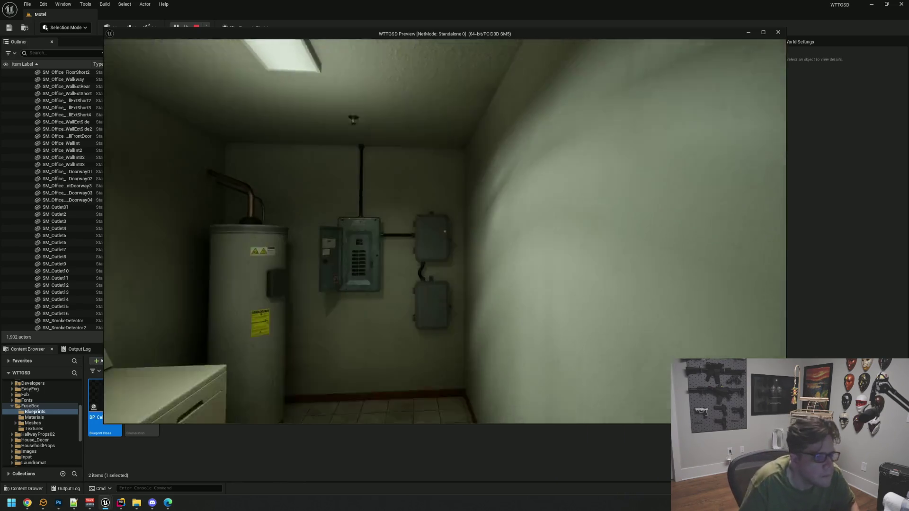
pyautogui.hotkey('alt', 'Tab')
pyautogui.press('Escape')
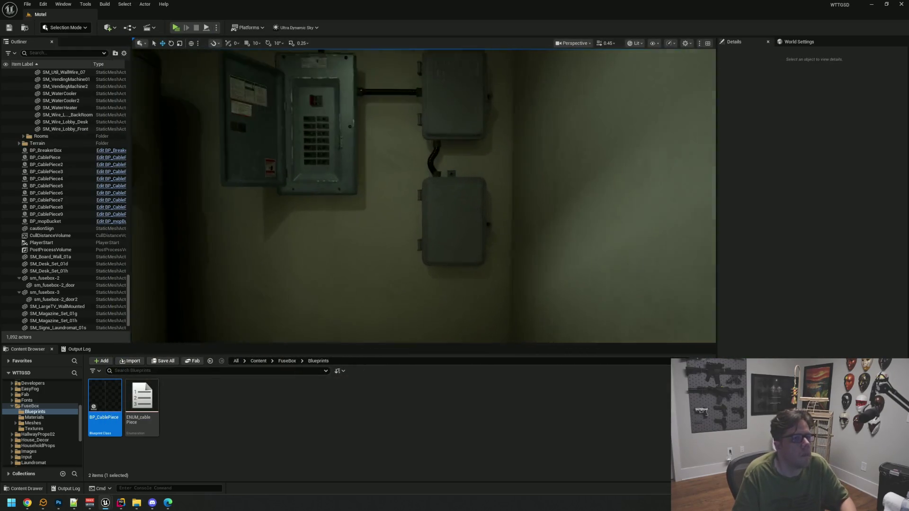
# Change BP_CablePiece8's Cable Type to the U-Turn shape.
pyautogui.rightClick(455, 139)
pyautogui.press('Escape')
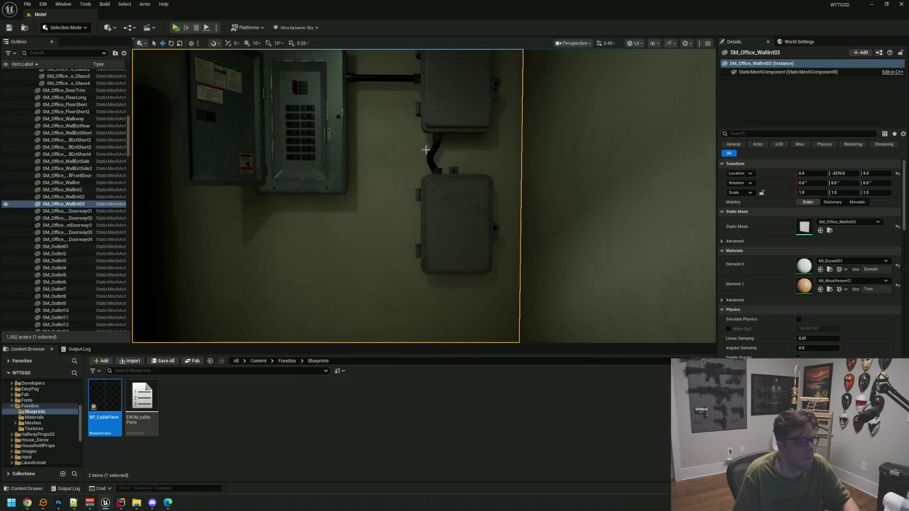
pyautogui.click(435, 148)
pyautogui.press('f')
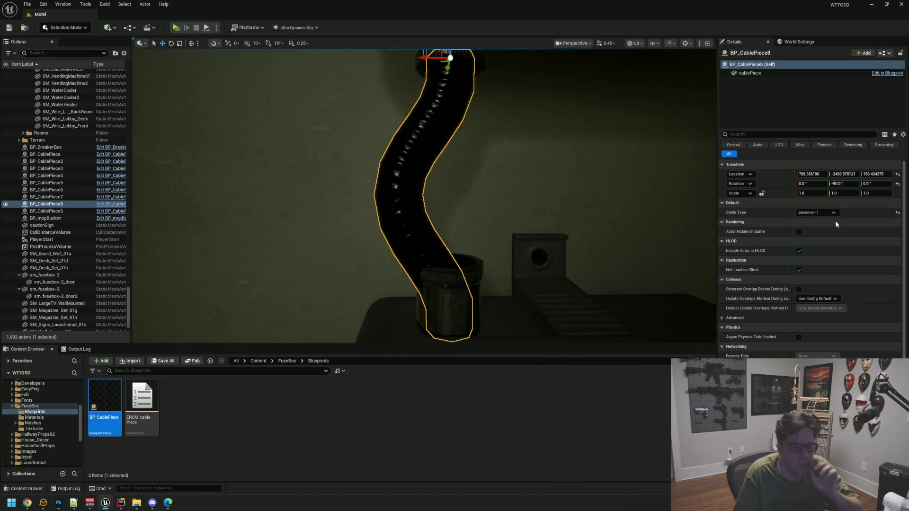
pyautogui.click(816, 212)
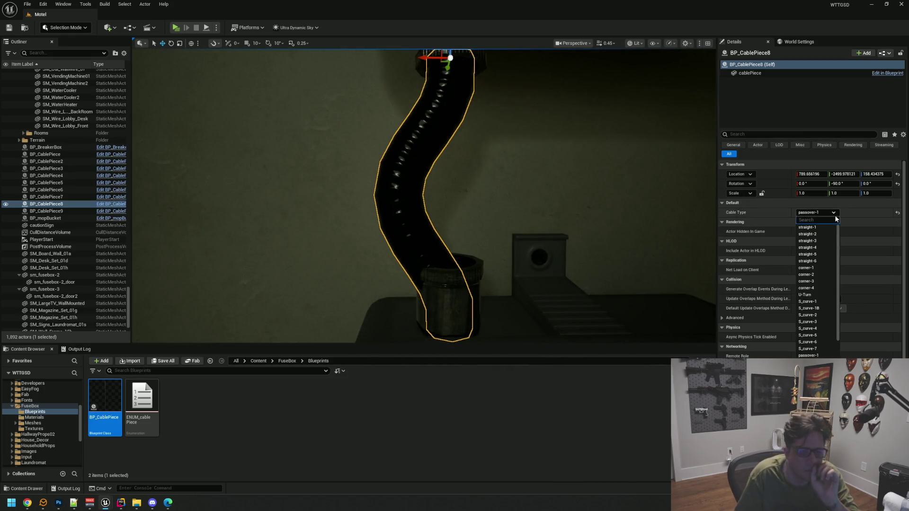
pyautogui.click(823, 296)
pyautogui.press('f')
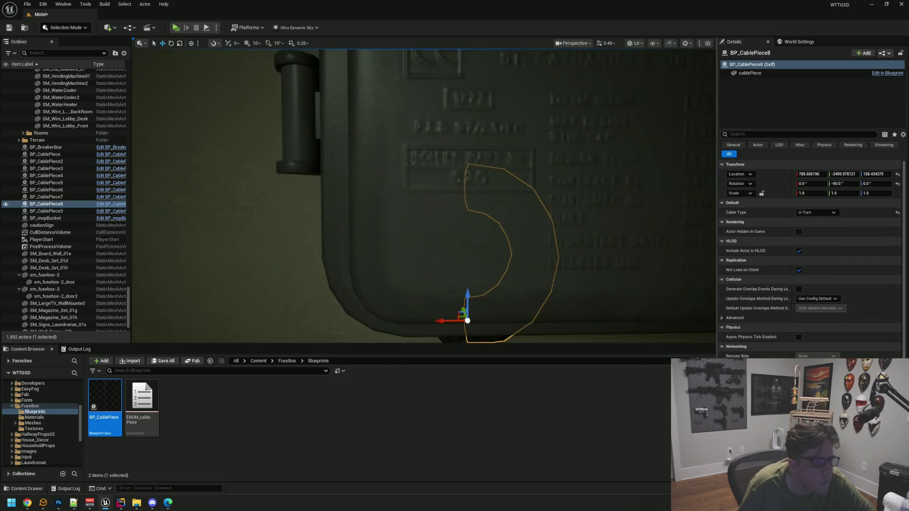
pyautogui.scroll(-5, 608, 221)
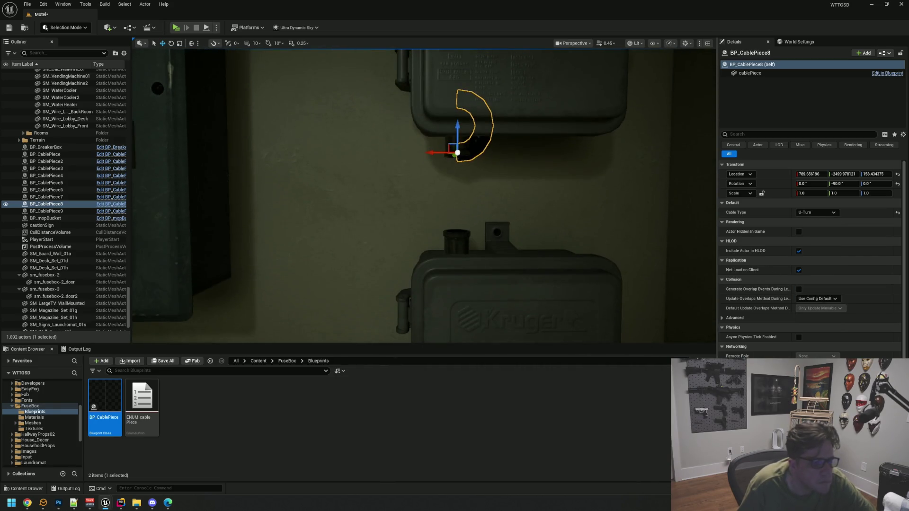
# Try the strap-1 and passover-2 cable types, then undo back to a straight shape.
pyautogui.click(815, 214)
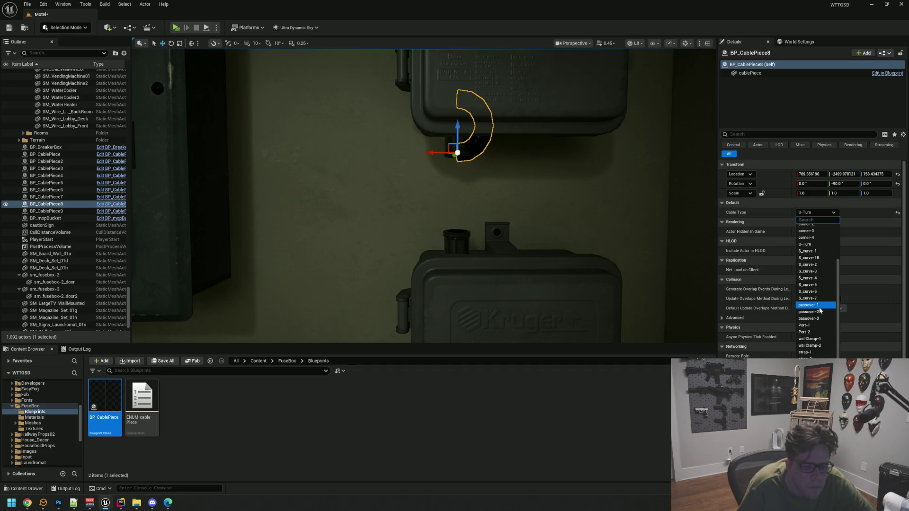
pyautogui.click(825, 352)
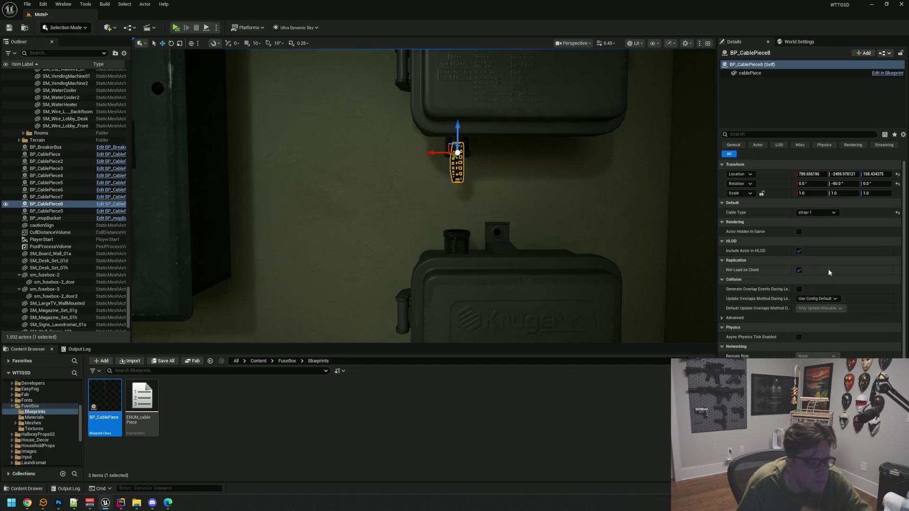
pyautogui.click(817, 212)
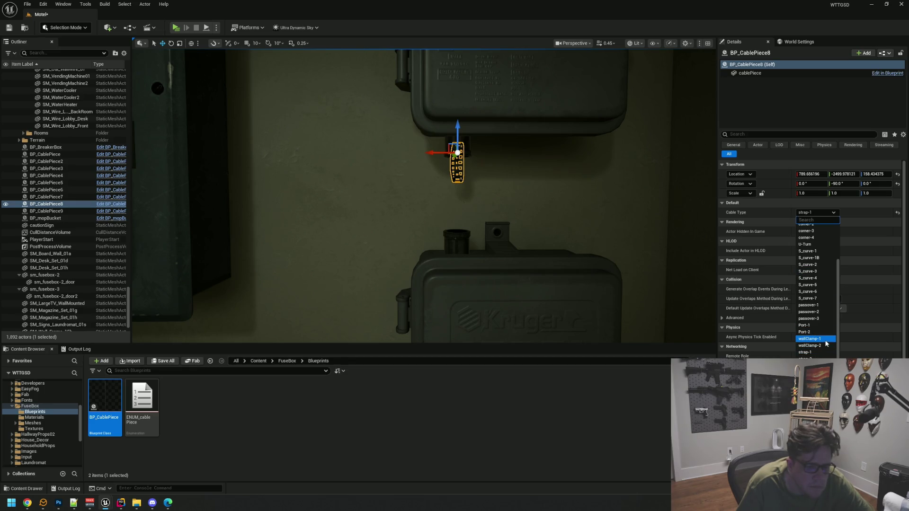
pyautogui.click(824, 313)
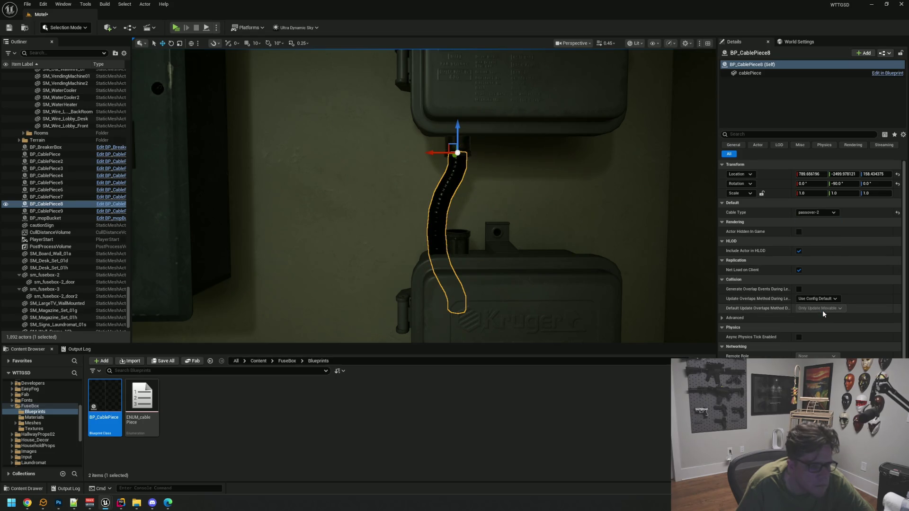
pyautogui.click(822, 206)
pyautogui.click(822, 207)
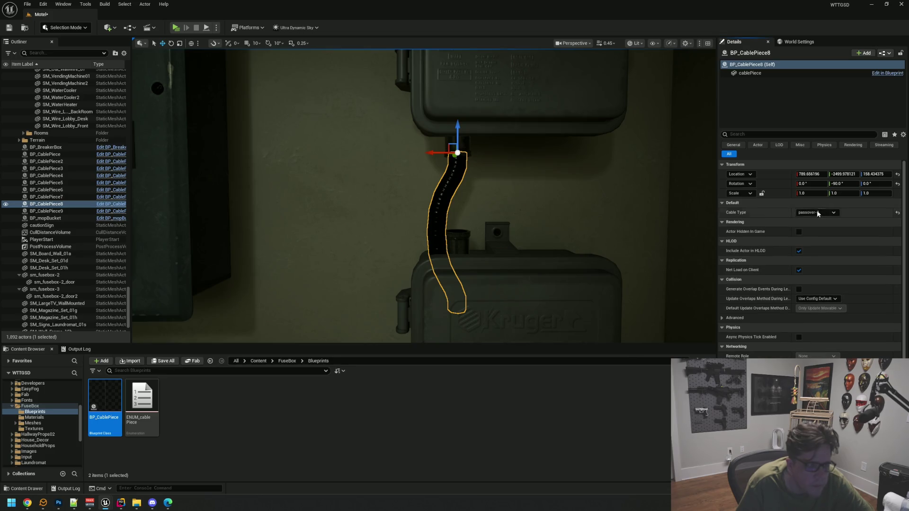
pyautogui.click(815, 213)
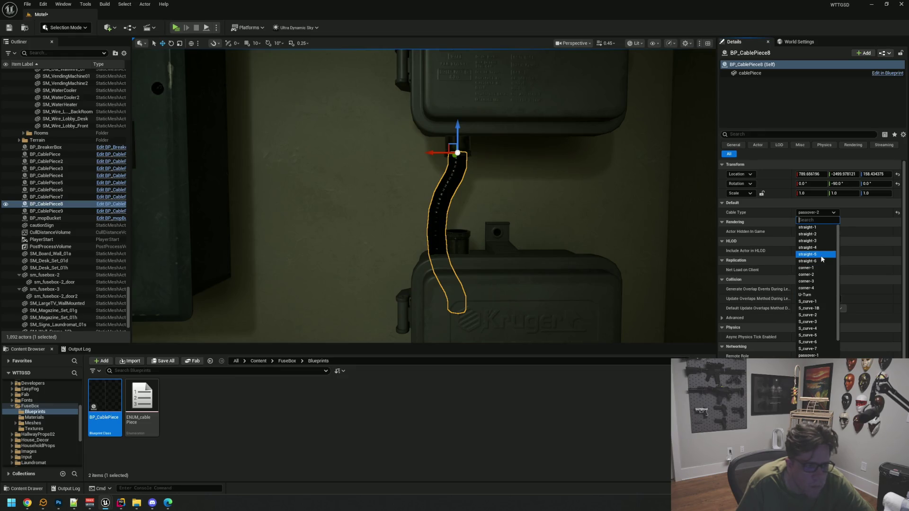
pyautogui.press('Escape')
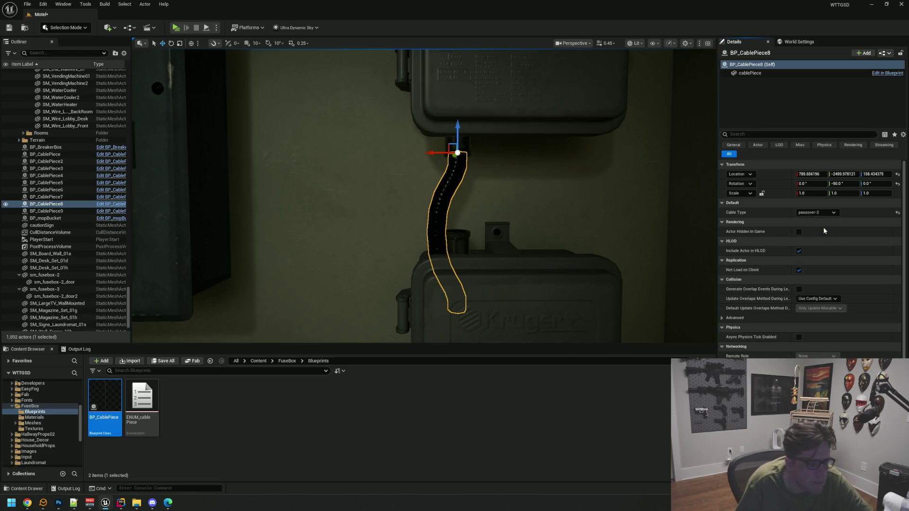
pyautogui.hotkey('ctrl', 'z')
# Set the straight cable's Y rotation to 0 so it runs vertically.
pyautogui.press('d')
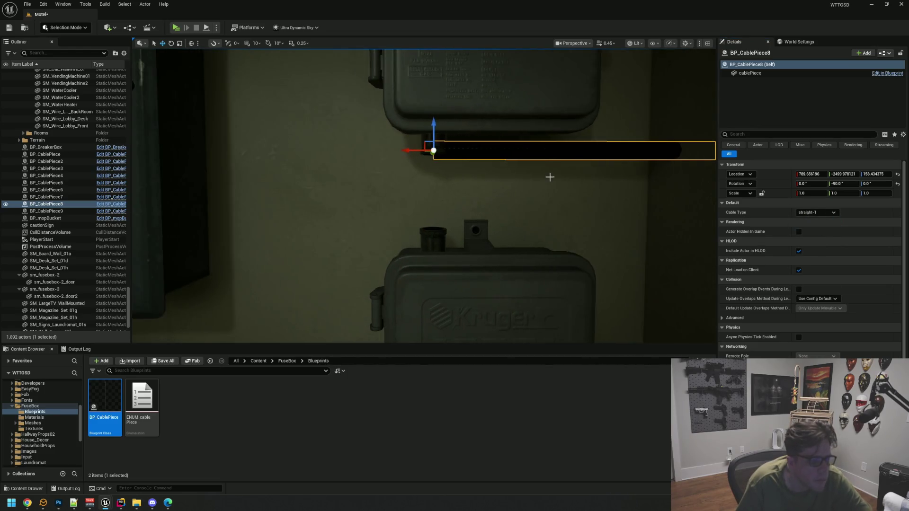
pyautogui.moveTo(428, 187)
pyautogui.mouseDown()
pyautogui.moveTo(438, 176)
pyautogui.moveTo(454, 185)
pyautogui.mouseUp()
pyautogui.click(846, 185)
pyautogui.write('0')
pyautogui.press('Return')
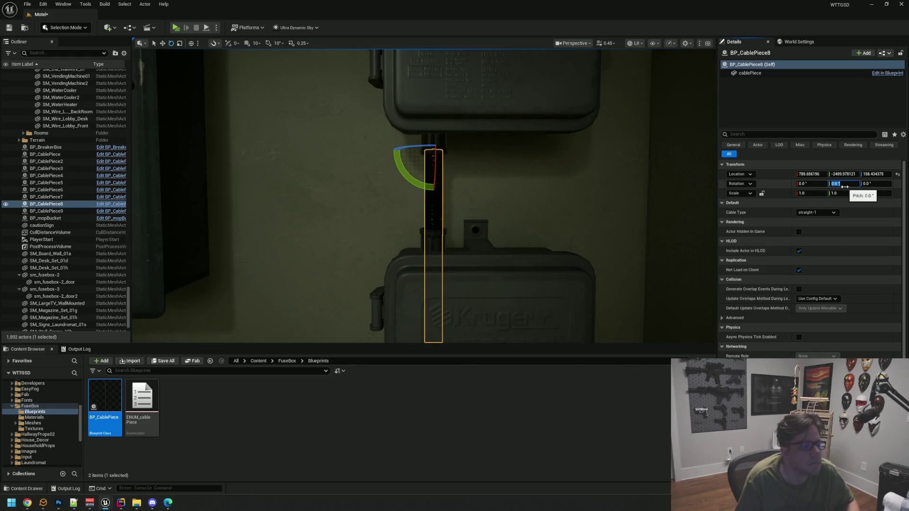
pyautogui.moveTo(477, 169); pyautogui.dragTo(464, 160)
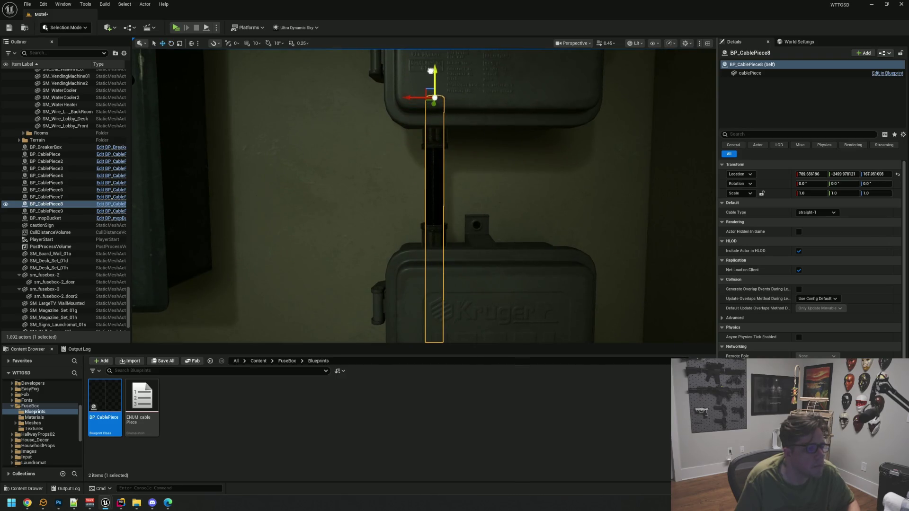
pyautogui.press('Escape')
# Reselect the cable between the junction boxes and set its Cable Type to straight-6.
pyautogui.scroll(-5, 432, 81)
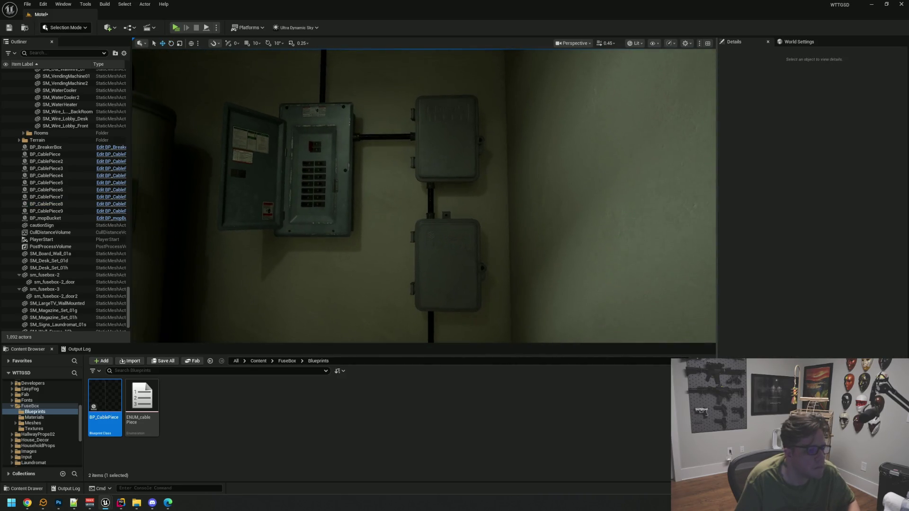
pyautogui.scroll(-3, 424, 196)
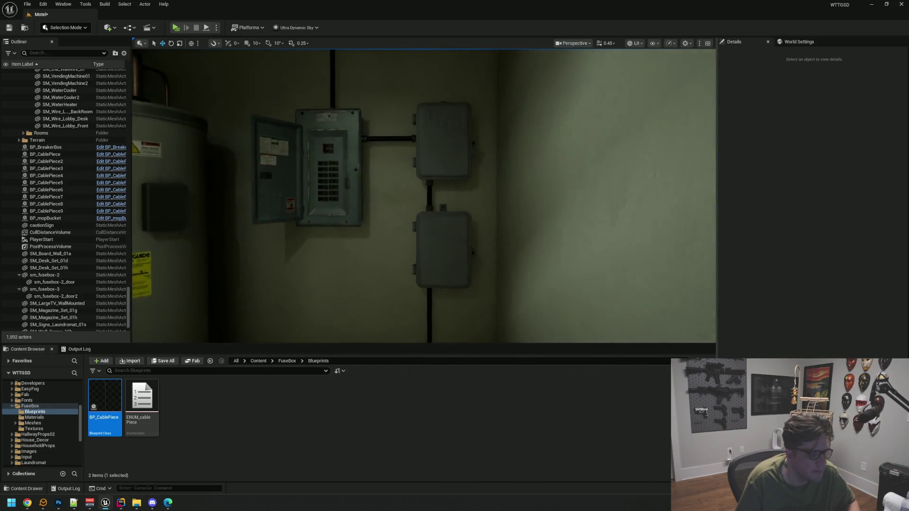
pyautogui.scroll(4, 395, 191)
pyautogui.click(433, 189)
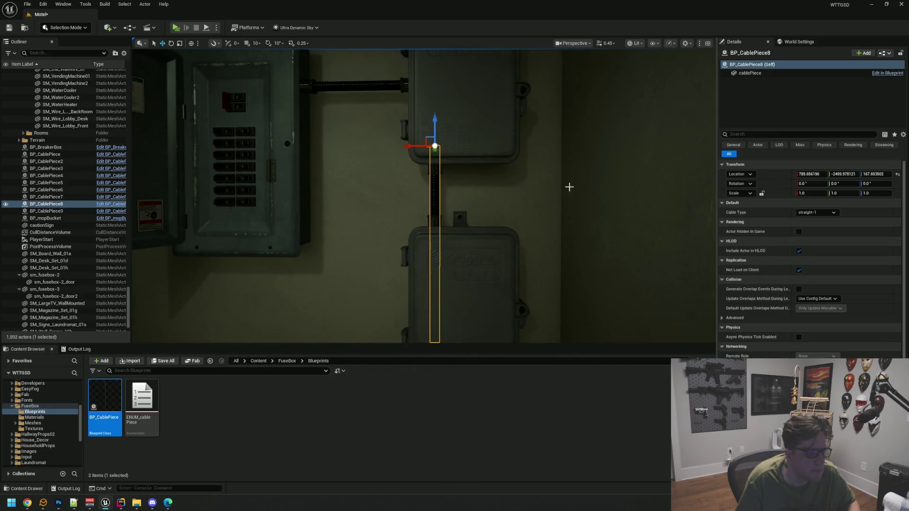
pyautogui.click(814, 213)
pyautogui.click(815, 262)
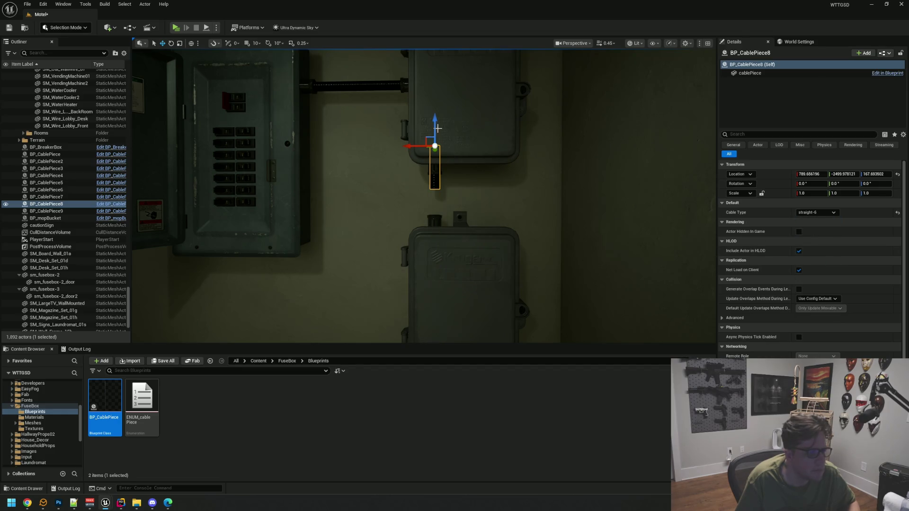
# Frame the straight-6 cable and save the Motel map.
pyautogui.press('f')
pyautogui.scroll(-3, 461, 164)
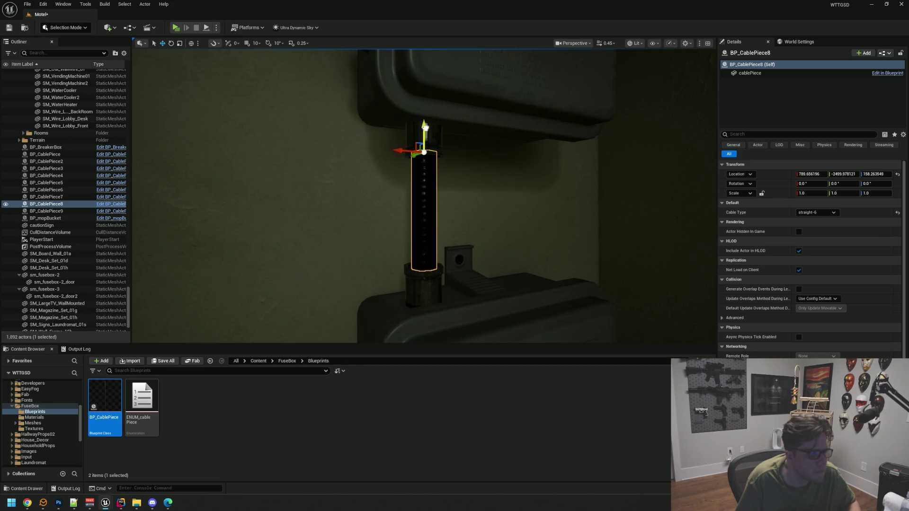
pyautogui.scroll(-10, 505, 191)
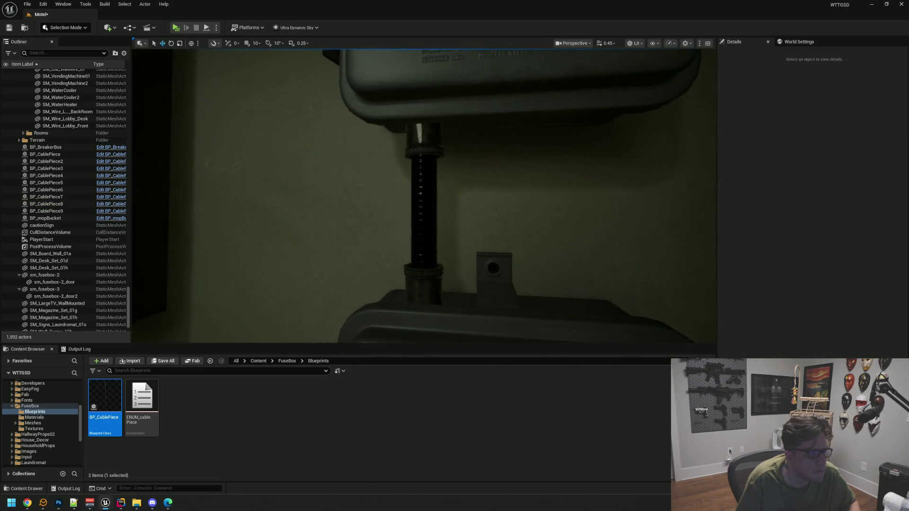
pyautogui.scroll(3, 496, 185)
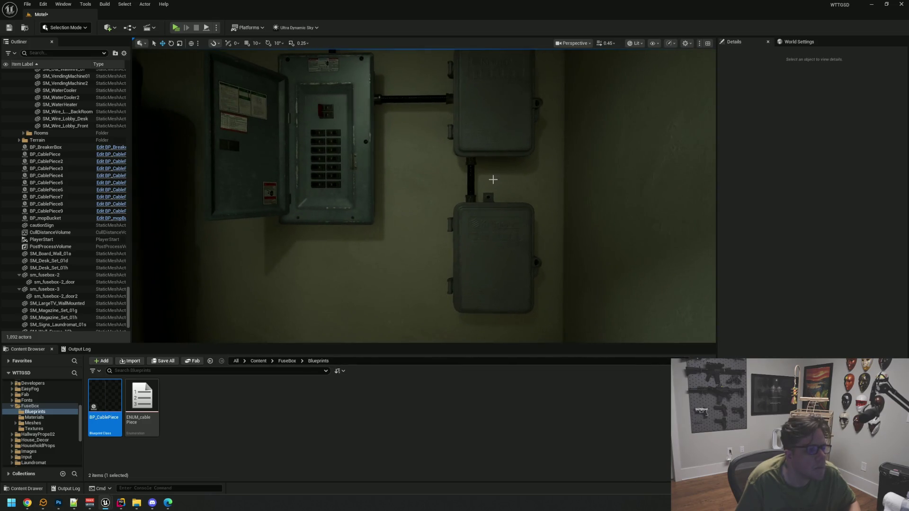
pyautogui.hotkey('ctrl', 's')
pyautogui.moveTo(491, 165)
pyautogui.mouseDown()
pyautogui.moveTo(478, 151)
pyautogui.moveTo(462, 202)
pyautogui.mouseUp()
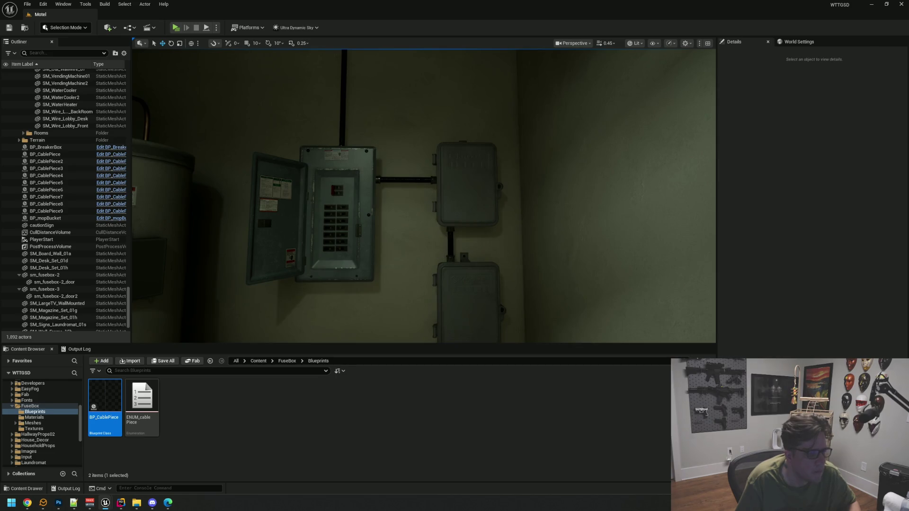
pyautogui.click(453, 231)
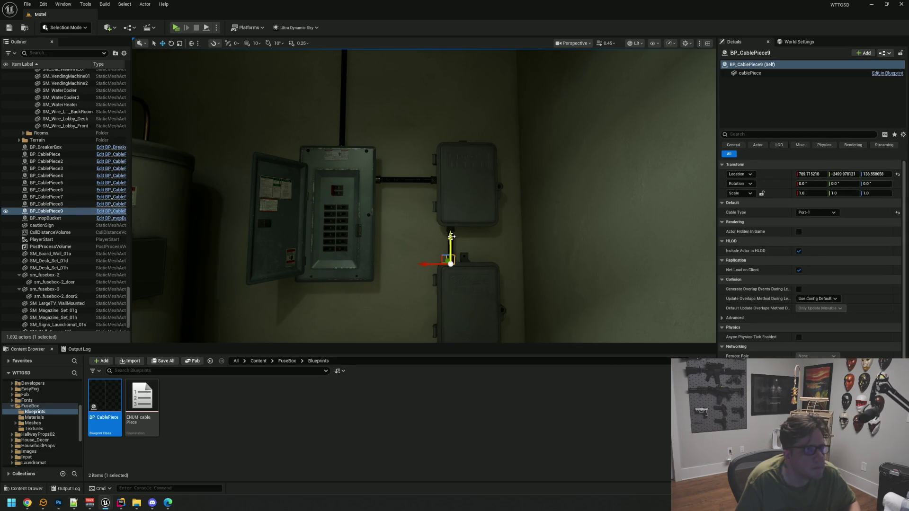
pyautogui.press('Escape')
pyautogui.moveTo(487, 238); pyautogui.dragTo(488, 232)
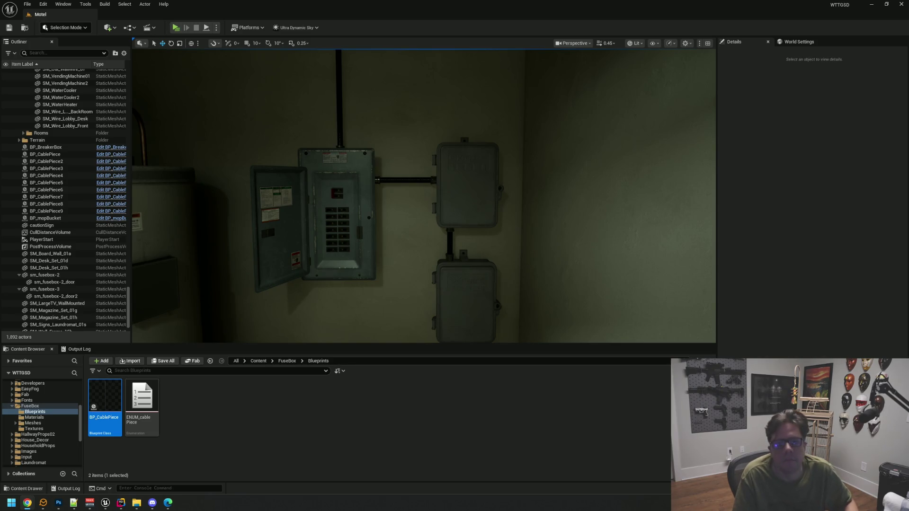
pyautogui.scroll(-10, 577, 163)
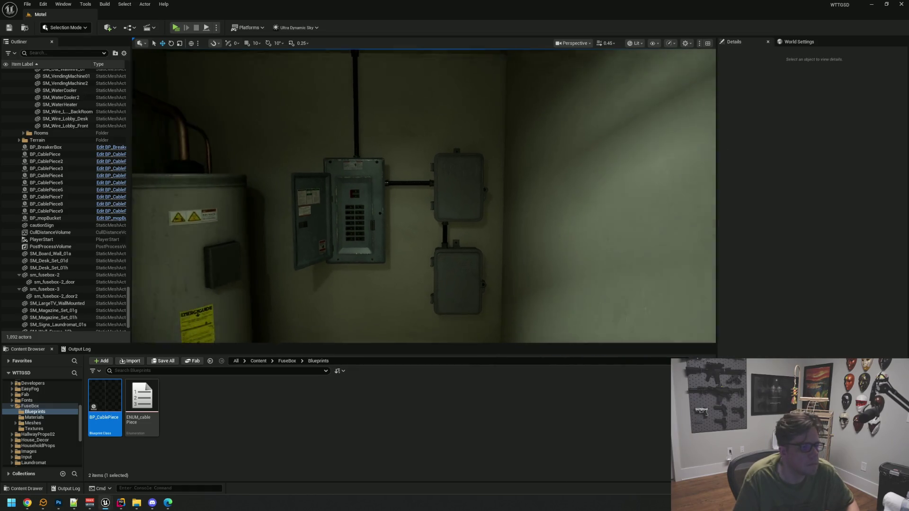
pyautogui.scroll(-5, 424, 196)
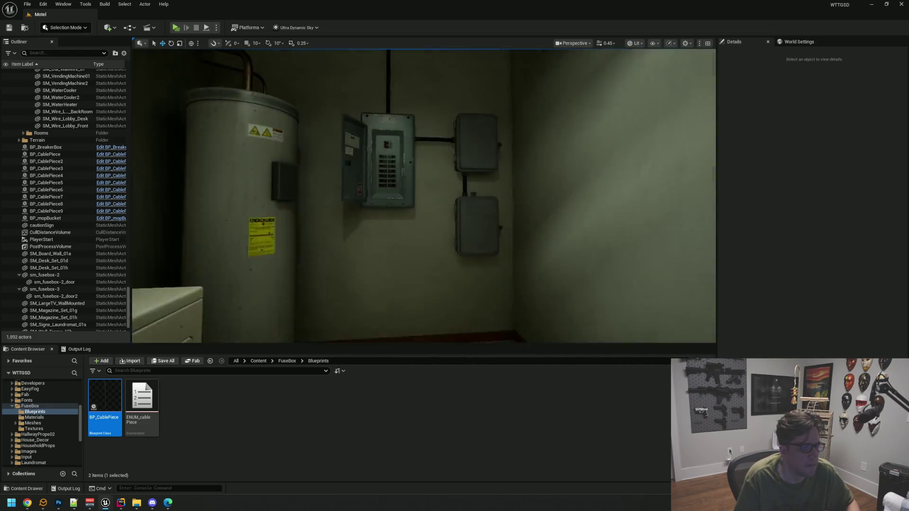
pyautogui.scroll(8, 497, 205)
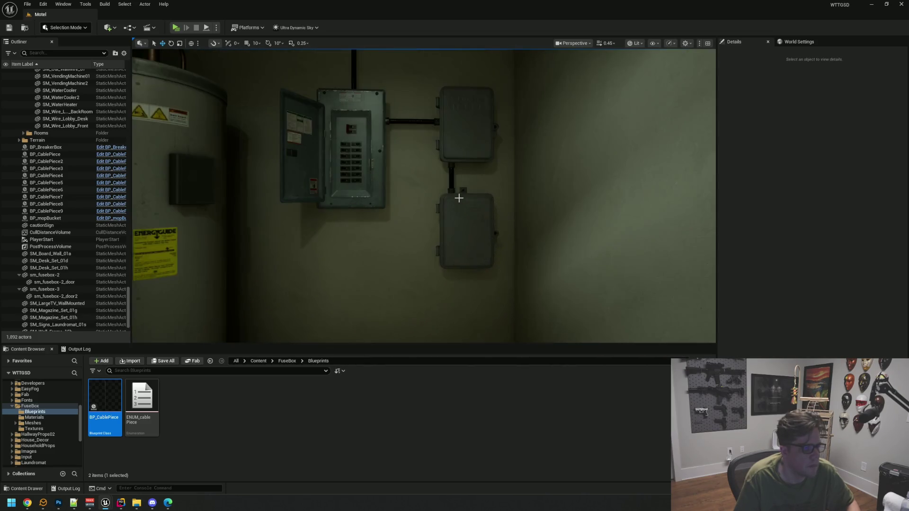
pyautogui.scroll(6, 424, 196)
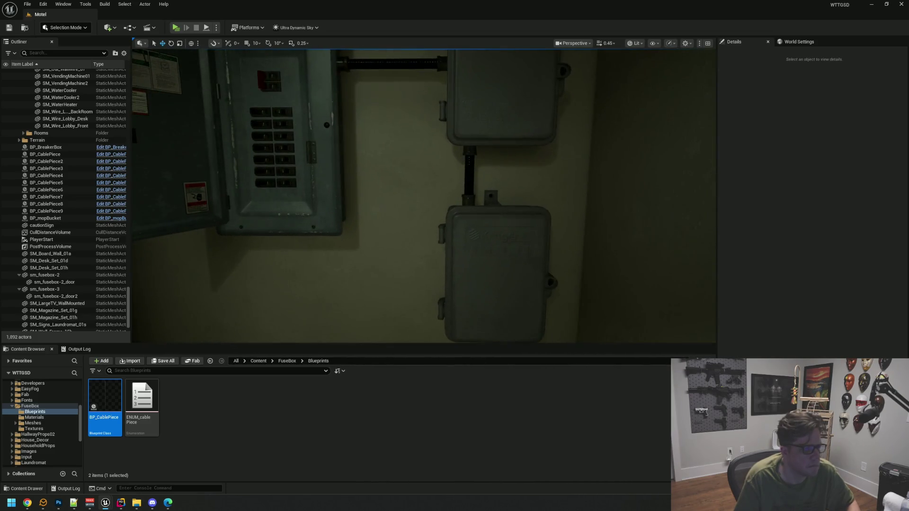
pyautogui.scroll(2, 440, 192)
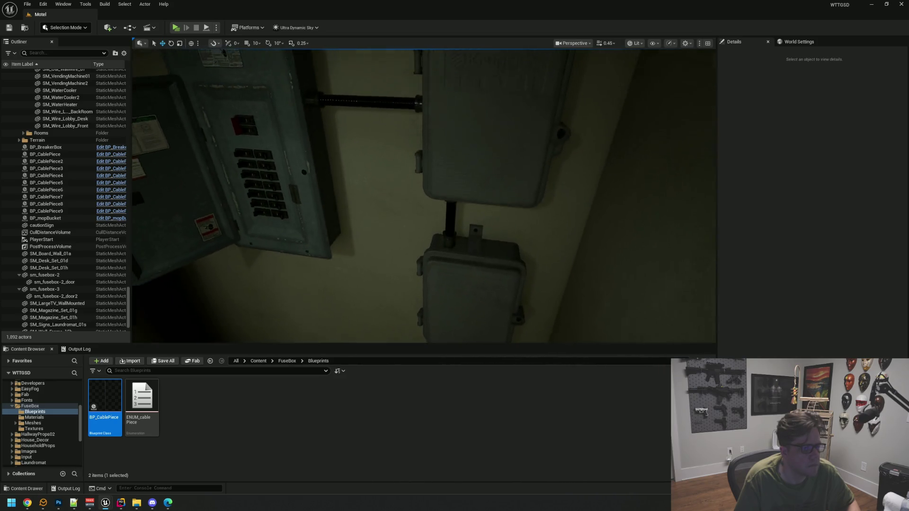
pyautogui.scroll(-6, 424, 196)
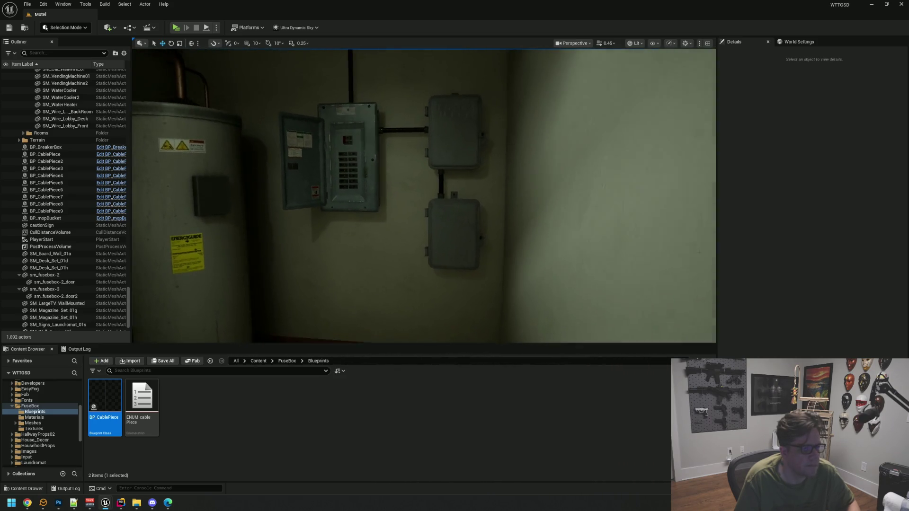
pyautogui.scroll(8, 424, 197)
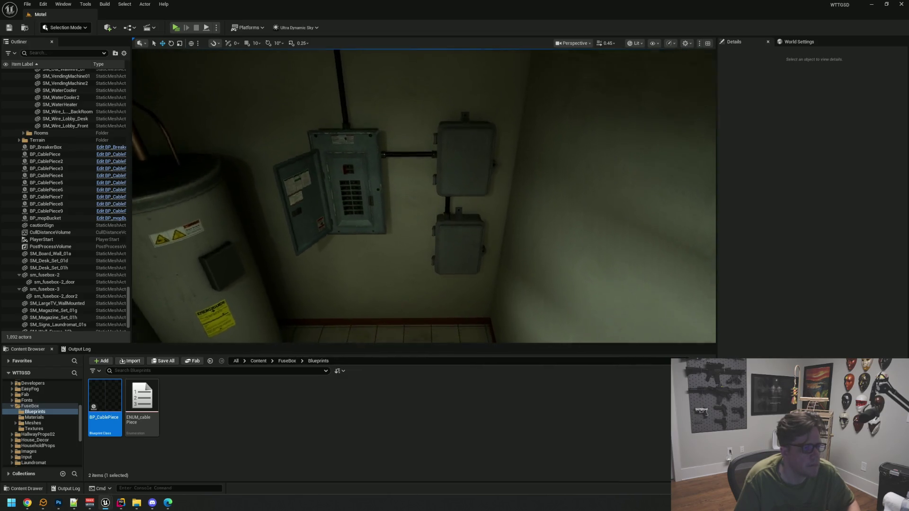
pyautogui.scroll(-6, 423, 196)
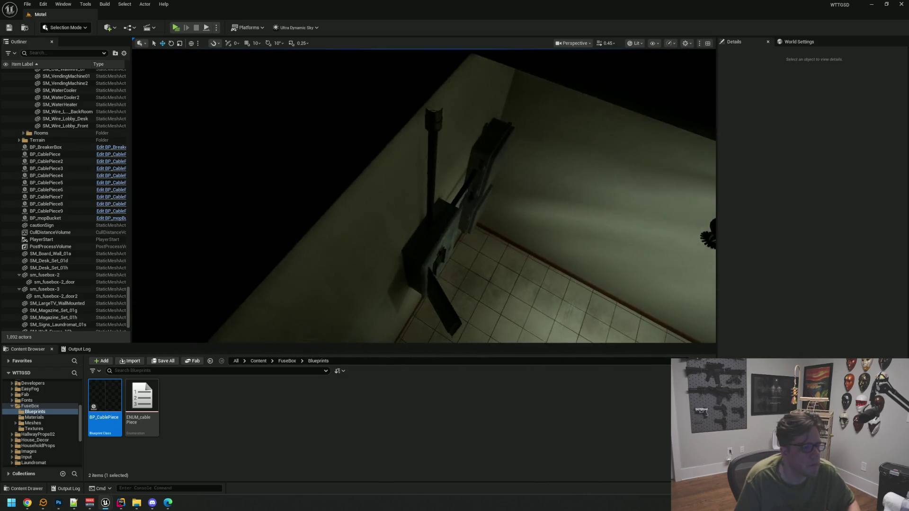
pyautogui.scroll(-5, 423, 196)
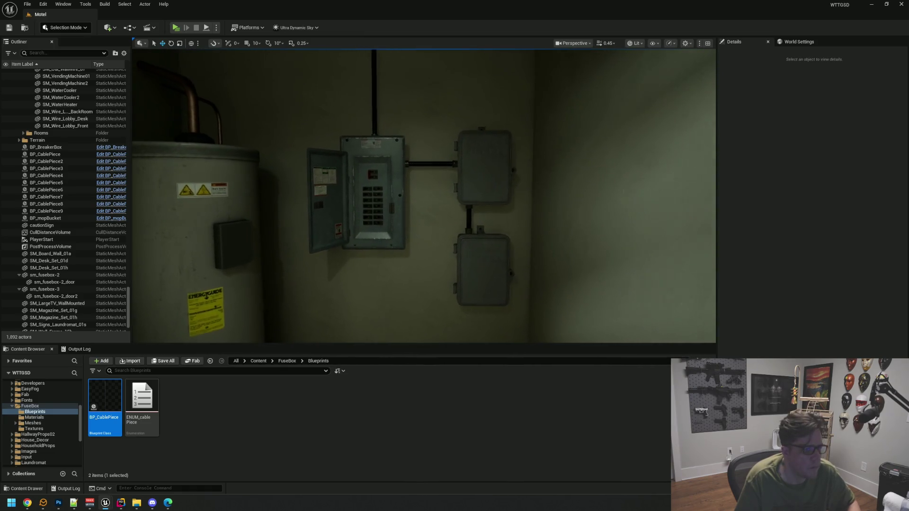
pyautogui.scroll(3, 424, 196)
pyautogui.click(477, 177)
pyautogui.press('f')
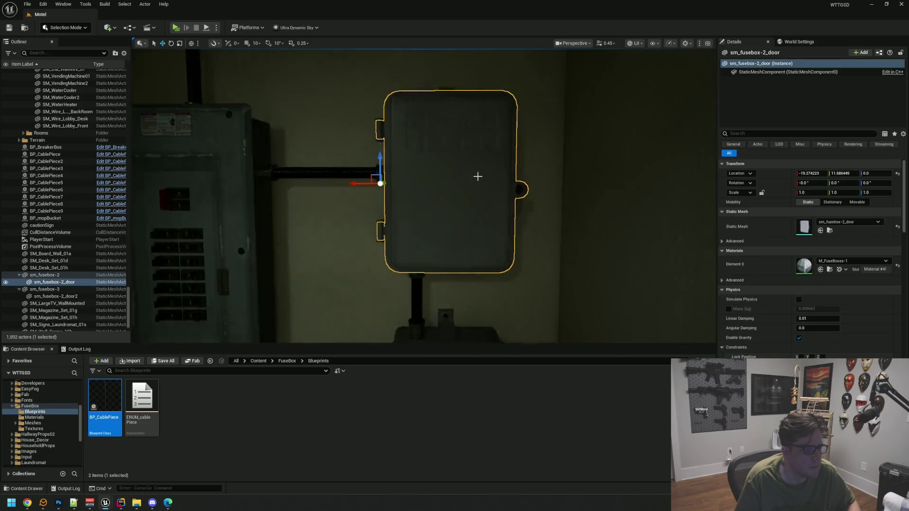
pyautogui.click(19, 276)
pyautogui.click(57, 283)
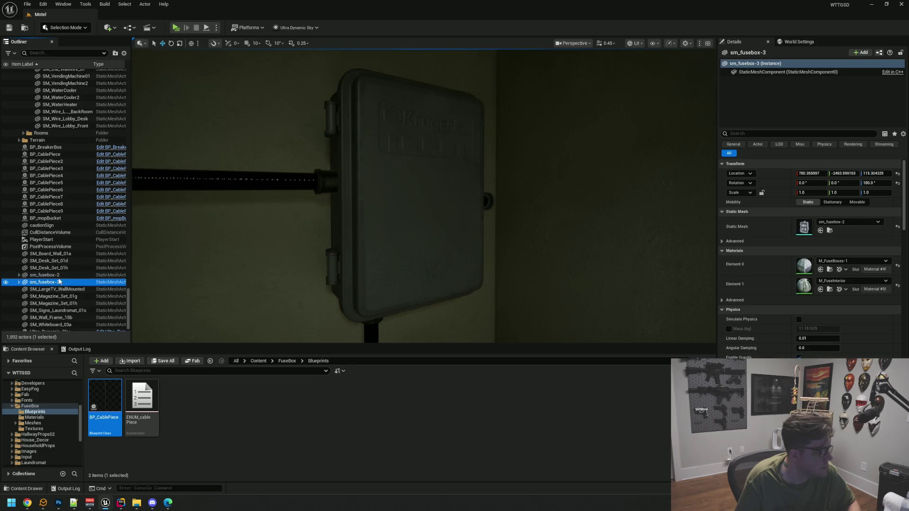
pyautogui.press('f')
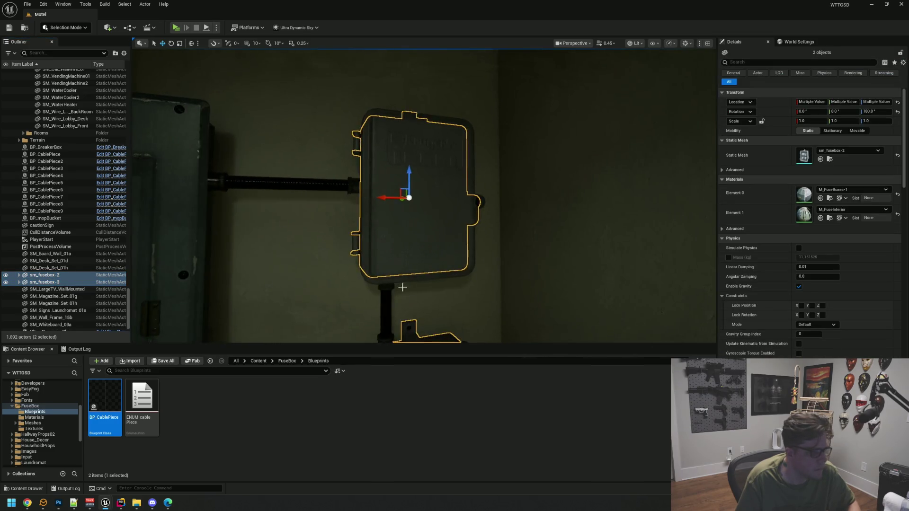
pyautogui.keyDown('ctrl'); pyautogui.click(406, 290); pyautogui.keyUp('ctrl')
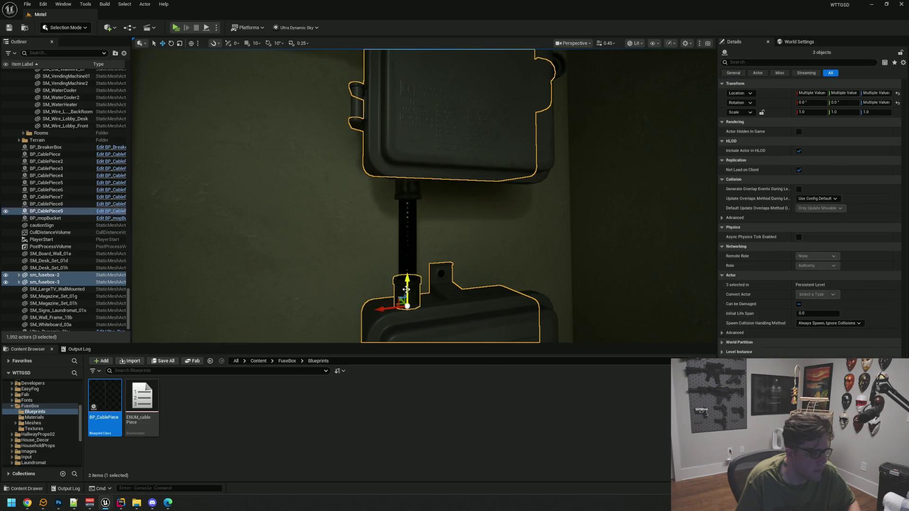
pyautogui.keyDown('ctrl'); pyautogui.click(408, 212); pyautogui.keyUp('ctrl')
pyautogui.moveTo(416, 192)
pyautogui.mouseDown()
pyautogui.moveTo(405, 195)
pyautogui.moveTo(435, 207)
pyautogui.moveTo(374, 205)
pyautogui.moveTo(384, 158)
pyautogui.mouseUp()
pyautogui.keyDown('ctrl'); pyautogui.click(421, 192); pyautogui.keyUp('ctrl')
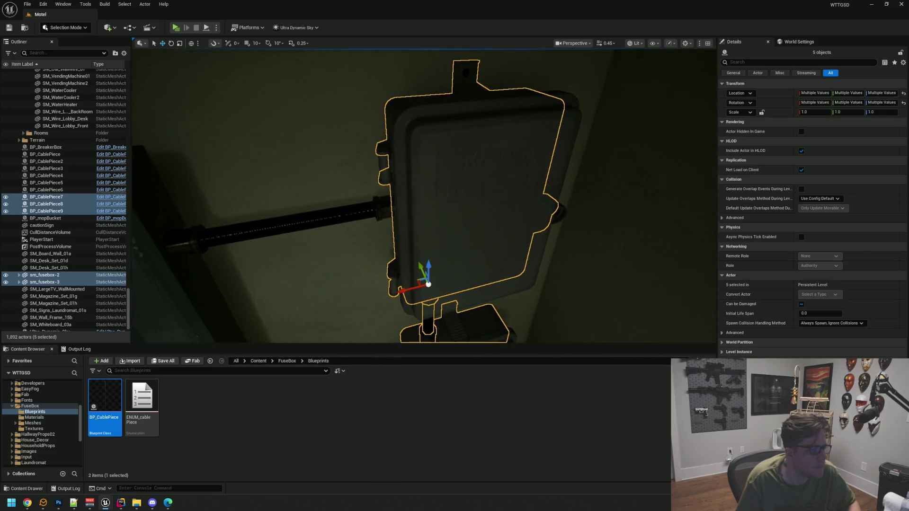
pyautogui.keyDown('ctrl'); pyautogui.click(382, 207); pyautogui.keyUp('ctrl')
pyautogui.moveTo(379, 205)
pyautogui.mouseDown()
pyautogui.moveTo(377, 179)
pyautogui.moveTo(400, 187)
pyautogui.moveTo(421, 170)
pyautogui.moveTo(383, 156)
pyautogui.moveTo(332, 173)
pyautogui.moveTo(323, 161)
pyautogui.mouseUp()
pyautogui.press('Escape')
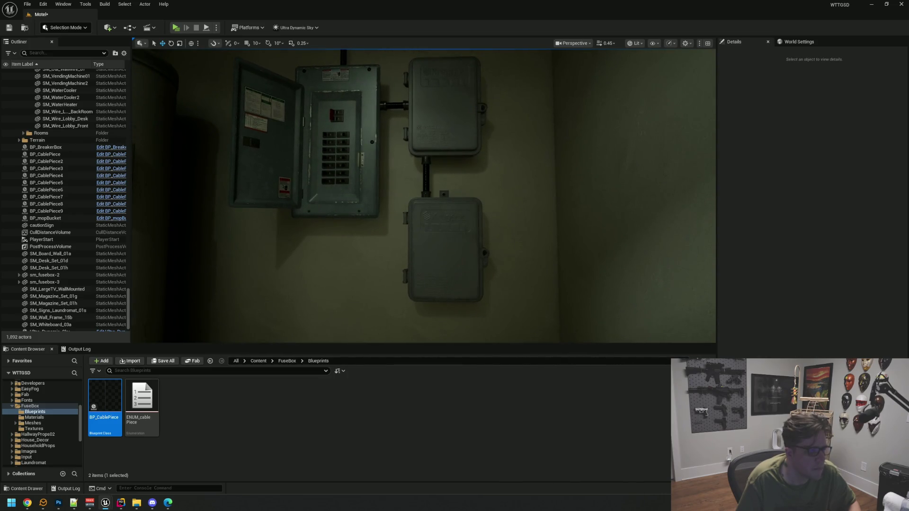
pyautogui.click(445, 251)
pyautogui.scroll(5, 445, 251)
pyautogui.scroll(-5, 429, 198)
pyautogui.keyDown('ctrl'); pyautogui.click(429, 198); pyautogui.keyUp('ctrl')
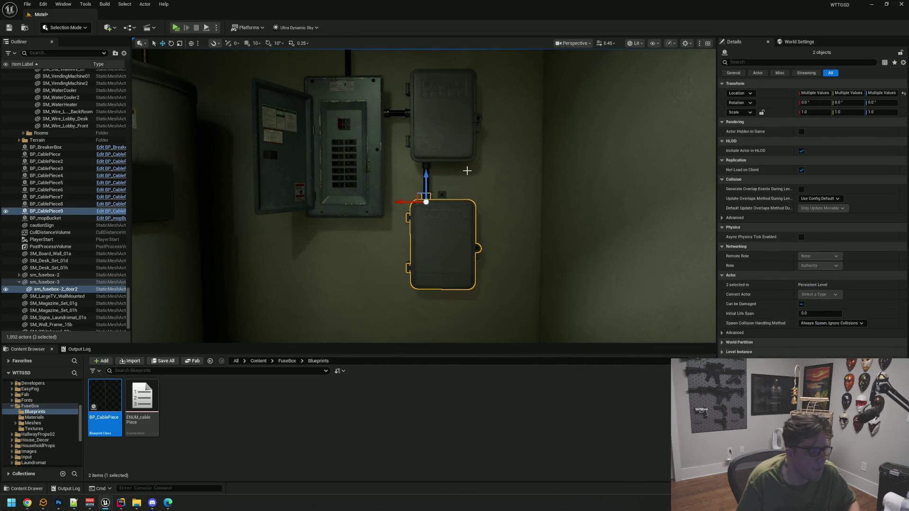
pyautogui.press('Escape')
pyautogui.doubleClick(99, 282)
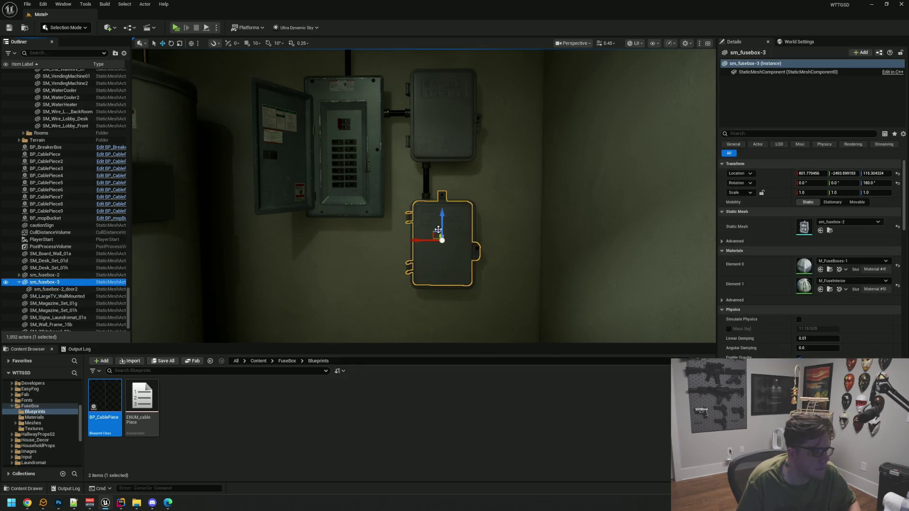
pyautogui.keyDown('ctrl'); pyautogui.click(432, 198); pyautogui.keyUp('ctrl')
pyautogui.scroll(-5, 433, 198)
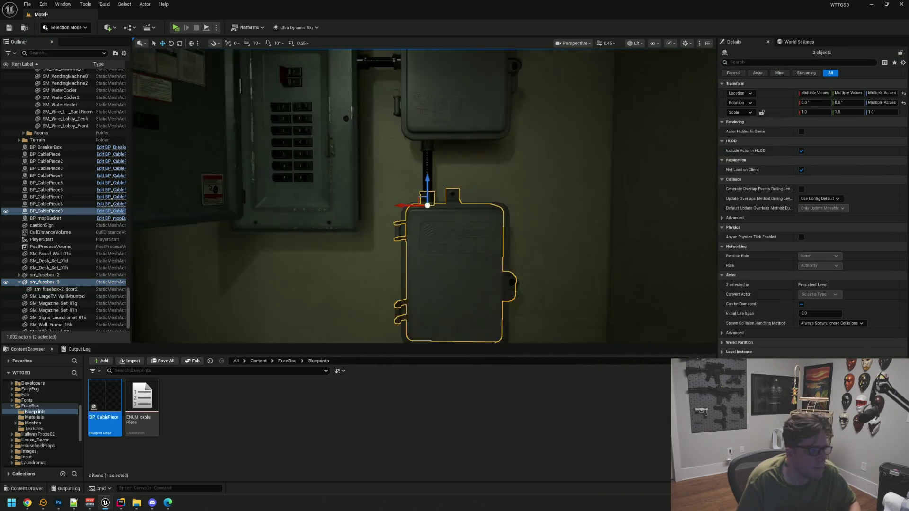
pyautogui.moveTo(426, 175); pyautogui.dragTo(425, 156)
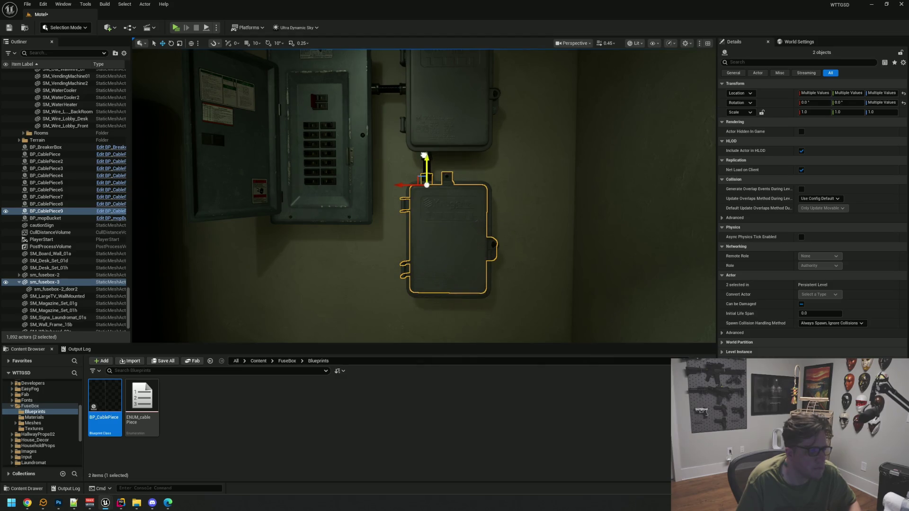
pyautogui.press('Escape')
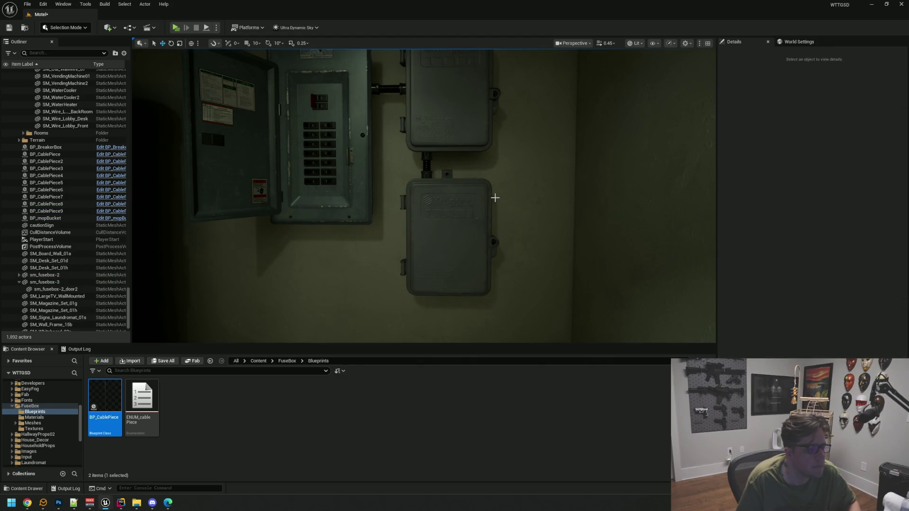
pyautogui.hotkey('ctrl', 'z')
pyautogui.hotkey('ctrl', 'z')
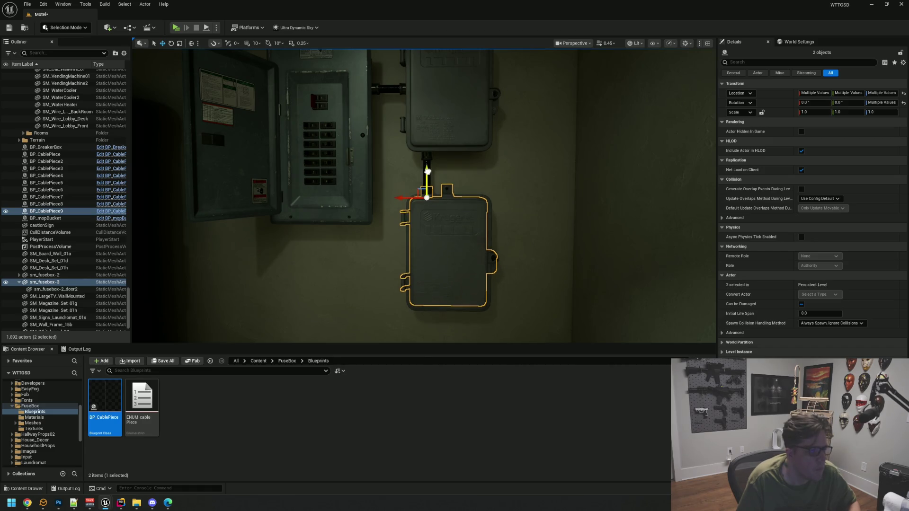
pyautogui.press('Escape')
pyautogui.moveTo(458, 178)
pyautogui.mouseDown()
pyautogui.moveTo(458, 206)
pyautogui.moveTo(448, 183)
pyautogui.moveTo(440, 201)
pyautogui.moveTo(449, 215)
pyautogui.moveTo(438, 165)
pyautogui.moveTo(413, 138)
pyautogui.moveTo(393, 142)
pyautogui.moveTo(393, 154)
pyautogui.moveTo(475, 183)
pyautogui.moveTo(479, 169)
pyautogui.mouseUp()
pyautogui.click(405, 142)
pyautogui.press('f')
pyautogui.click(477, 139)
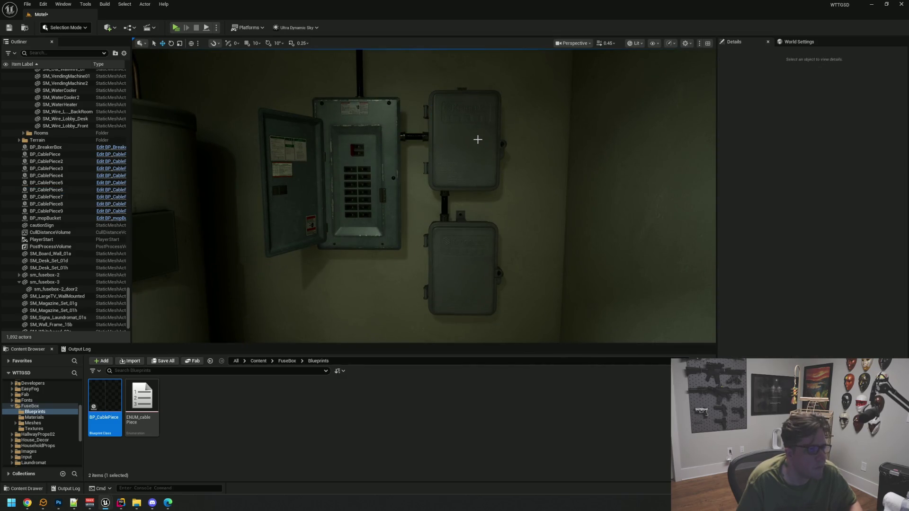
# Select sm_fusebox-2, sm_fusebox-3 and the connecting cable pieces BP_CablePiece7–9.
pyautogui.press('Left')
pyautogui.press('Left')
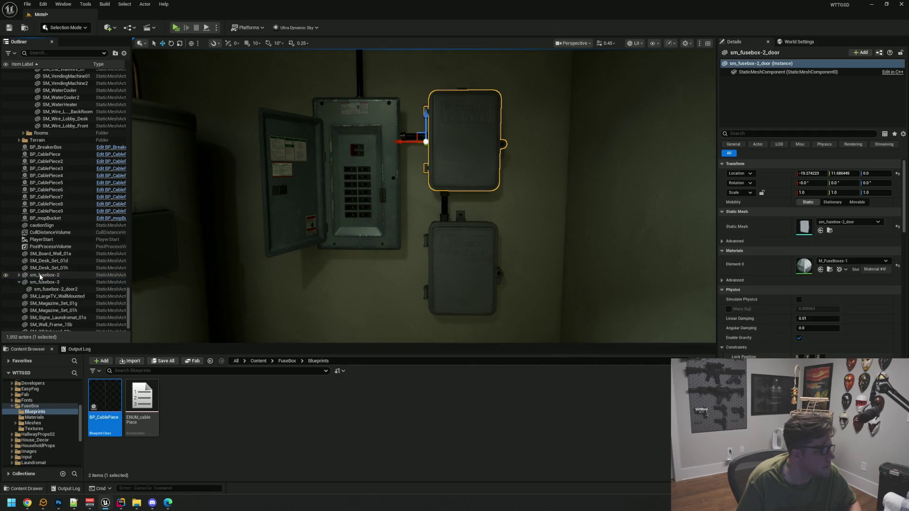
pyautogui.keyDown('ctrl'); pyautogui.click(39, 283); pyautogui.keyUp('ctrl')
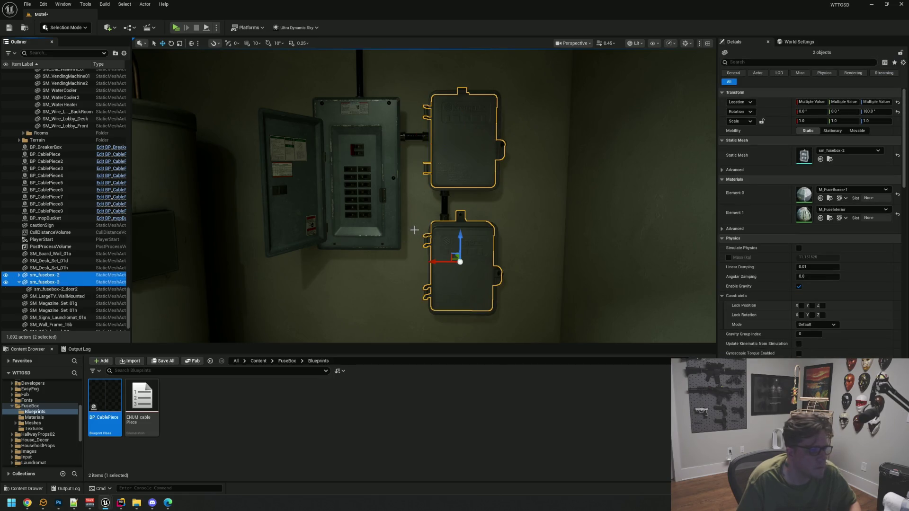
pyautogui.scroll(5, 414, 231)
pyautogui.click(19, 283)
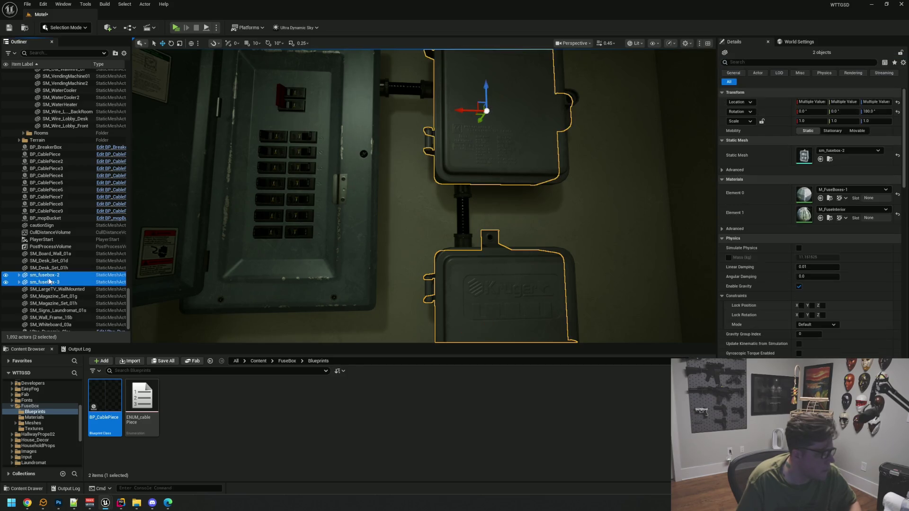
pyautogui.scroll(3, 471, 264)
pyautogui.keyDown('ctrl'); pyautogui.click(491, 275); pyautogui.keyUp('ctrl')
pyautogui.keyDown('ctrl'); pyautogui.click(502, 225); pyautogui.keyUp('ctrl')
pyautogui.keyDown('ctrl'); pyautogui.click(502, 198); pyautogui.keyUp('ctrl')
pyautogui.scroll(-4, 546, 213)
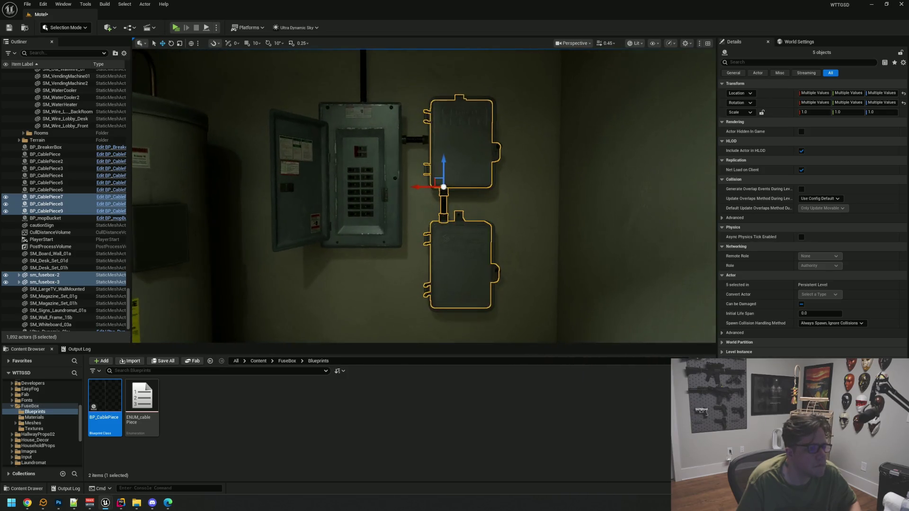
pyautogui.scroll(2, 474, 189)
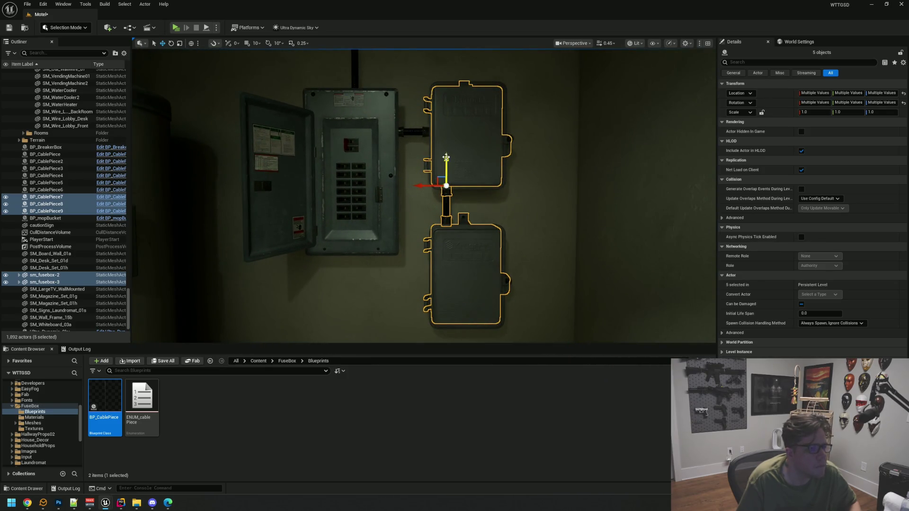
# Undo the accidental duplicate and lower the boxes and cables slightly down the wall.
pyautogui.moveTo(446, 157); pyautogui.dragTo(445, 165)
pyautogui.hotkey('ctrl', 'z')
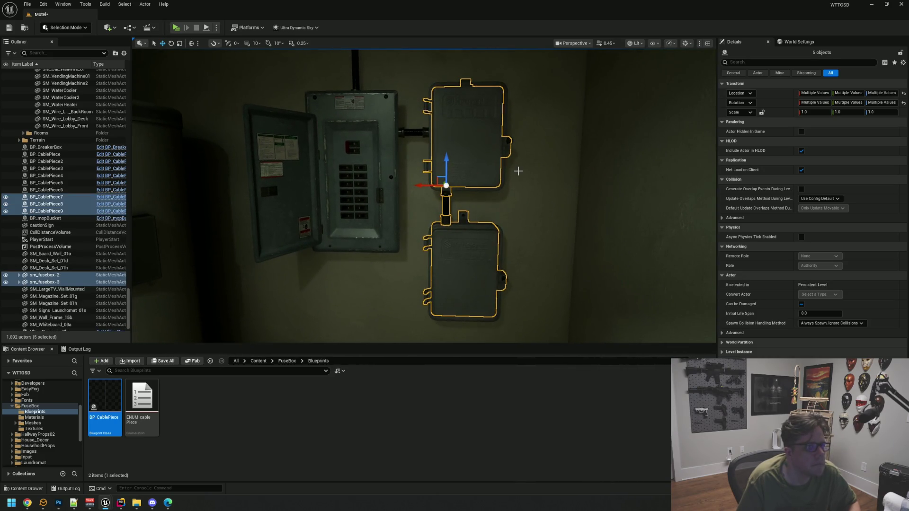
pyautogui.moveTo(447, 161)
pyautogui.mouseDown()
pyautogui.moveTo(448, 176)
pyautogui.moveTo(449, 169)
pyautogui.mouseUp()
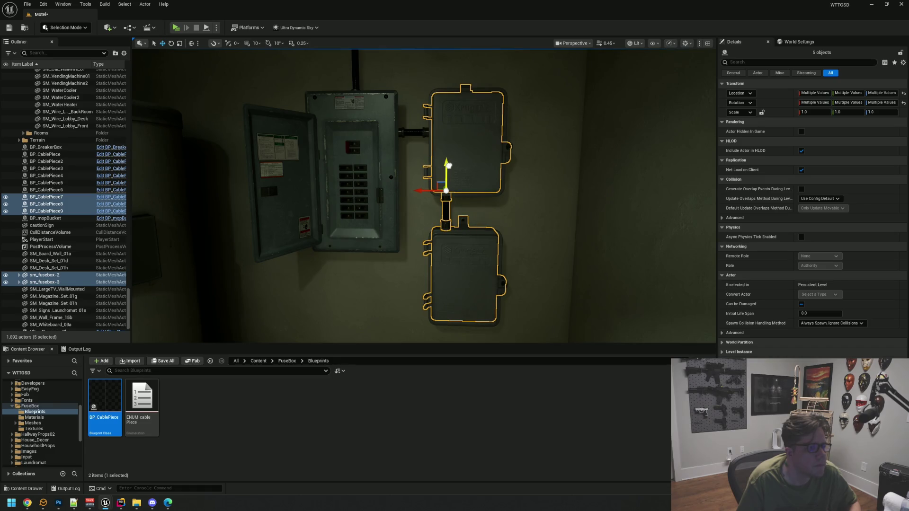
pyautogui.press('Escape')
pyautogui.scroll(-10, 504, 189)
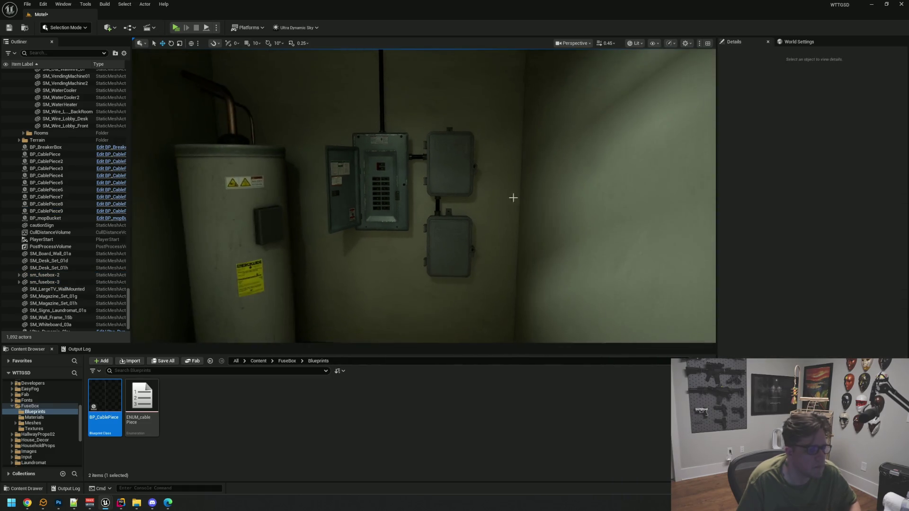
# Select BP_CablePiece6 and BP_CablePiece5 between the breaker panel and the upper junction box.
pyautogui.press('a')
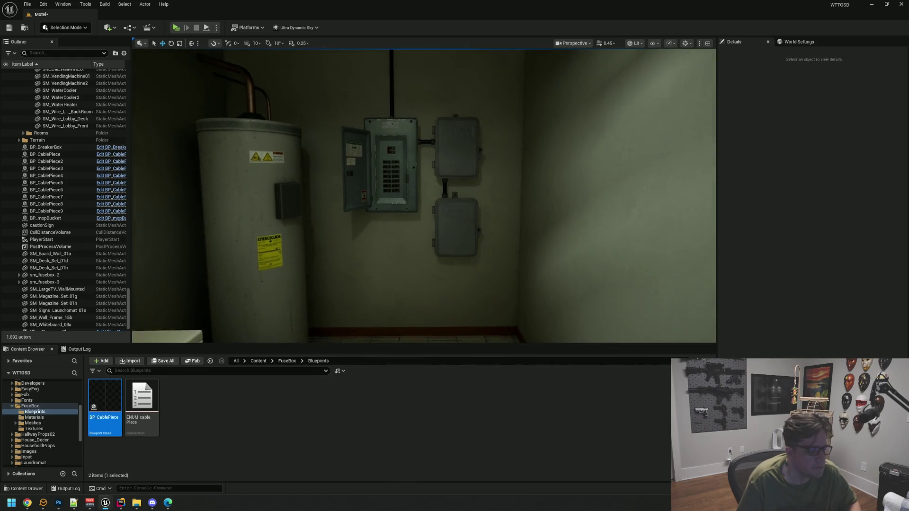
pyautogui.press('w')
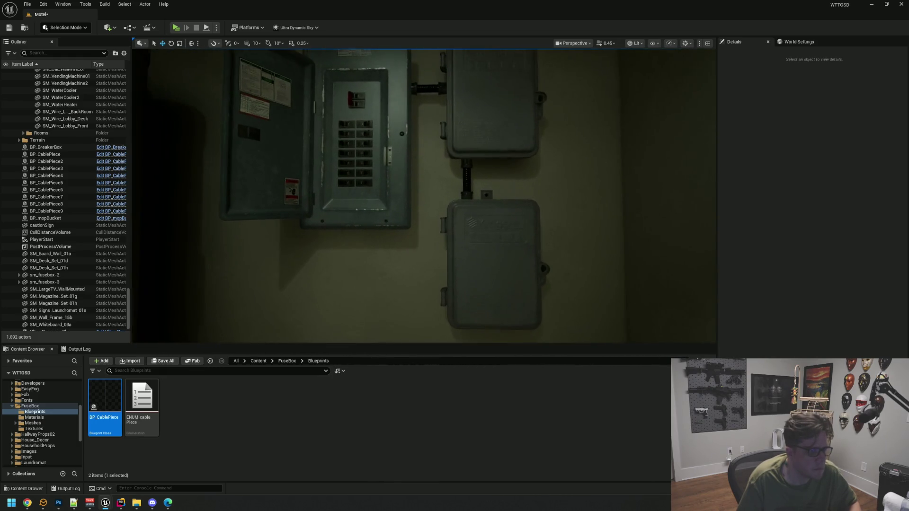
pyautogui.press('s')
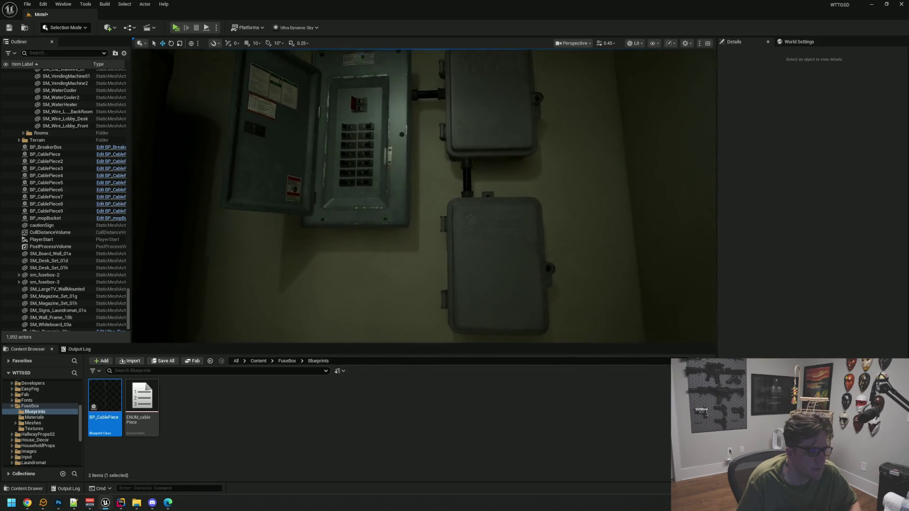
pyautogui.press('w')
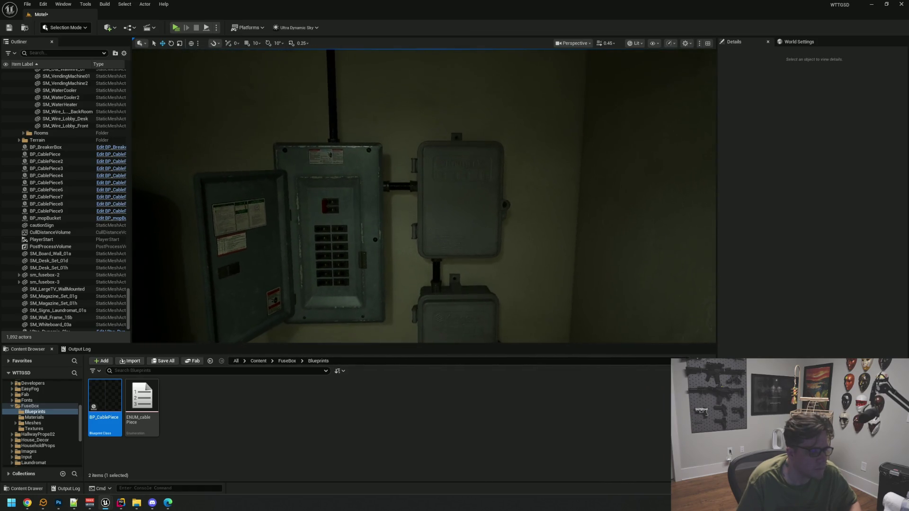
pyautogui.press('w')
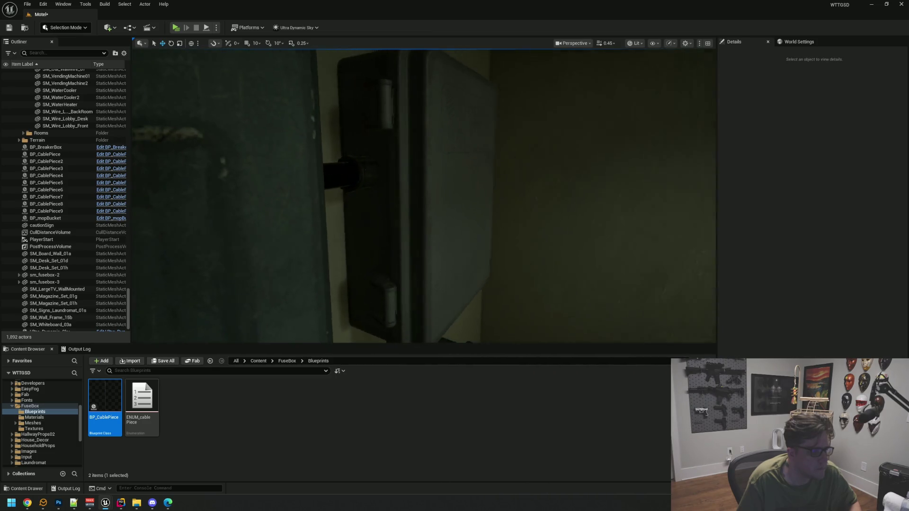
pyautogui.press('s')
pyautogui.press('w')
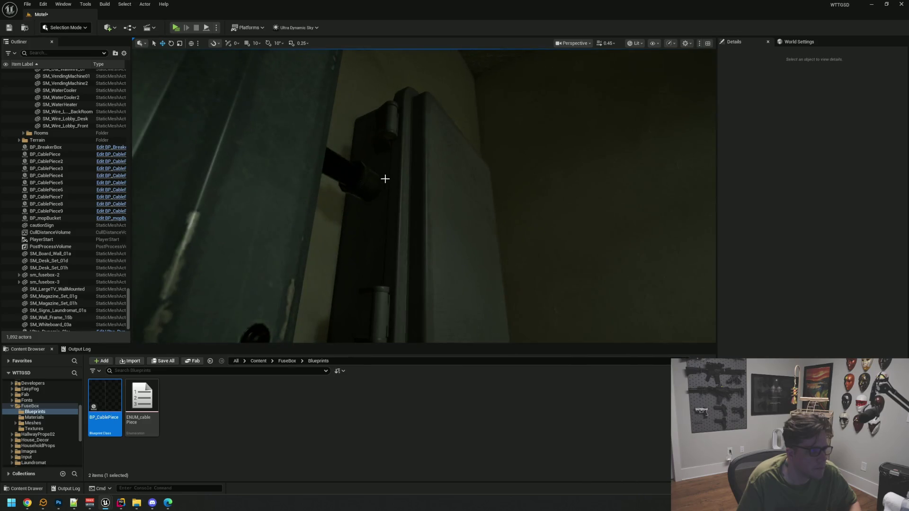
pyautogui.click(380, 184)
pyautogui.keyDown('ctrl'); pyautogui.click(337, 160); pyautogui.keyUp('ctrl')
pyautogui.press('s')
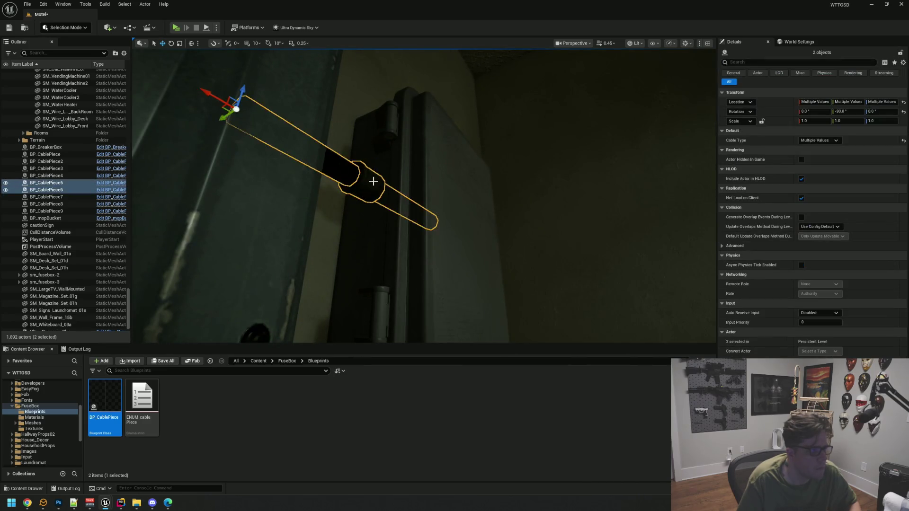
pyautogui.scroll(3, 361, 183)
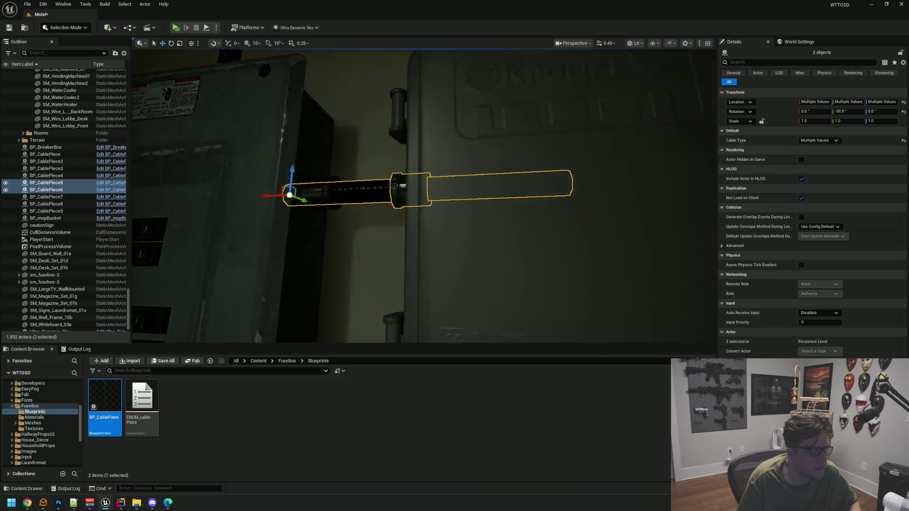
pyautogui.scroll(-6, 305, 191)
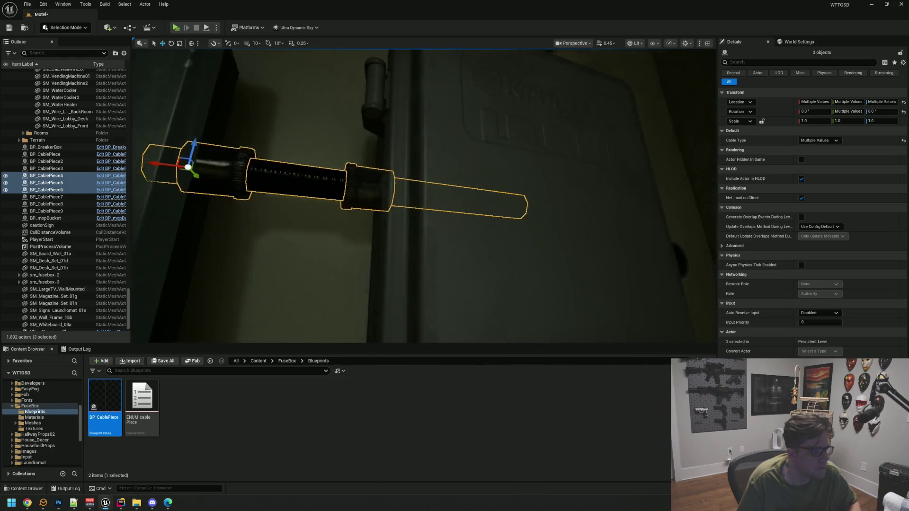
pyautogui.scroll(-3, 336, 200)
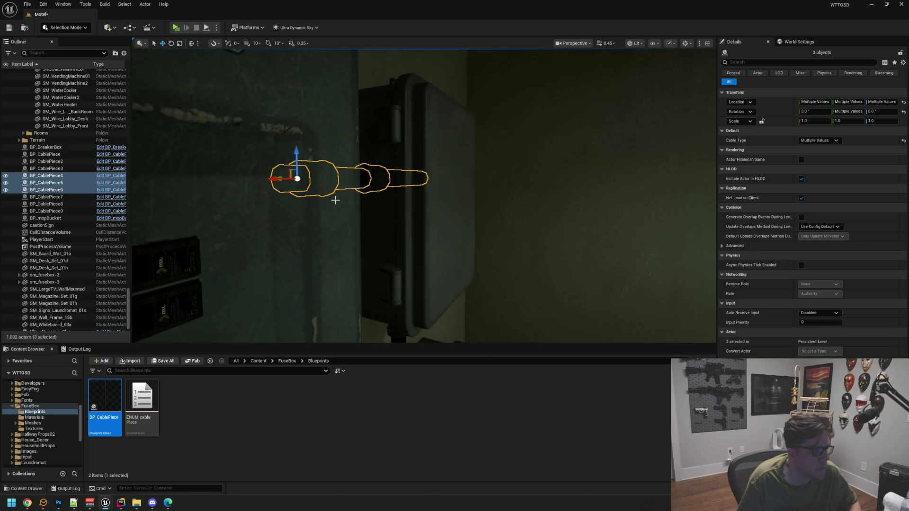
pyautogui.moveTo(305, 91); pyautogui.dragTo(336, 220)
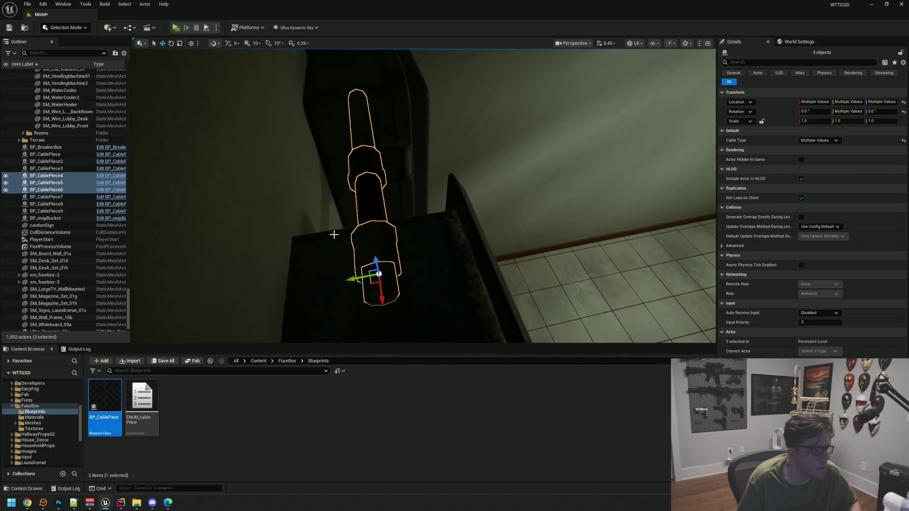
pyautogui.moveTo(330, 285)
pyautogui.mouseDown()
pyautogui.moveTo(445, 151)
pyautogui.moveTo(393, 142)
pyautogui.moveTo(404, 125)
pyautogui.moveTo(421, 129)
pyautogui.moveTo(431, 169)
pyautogui.moveTo(370, 152)
pyautogui.moveTo(393, 182)
pyautogui.mouseUp()
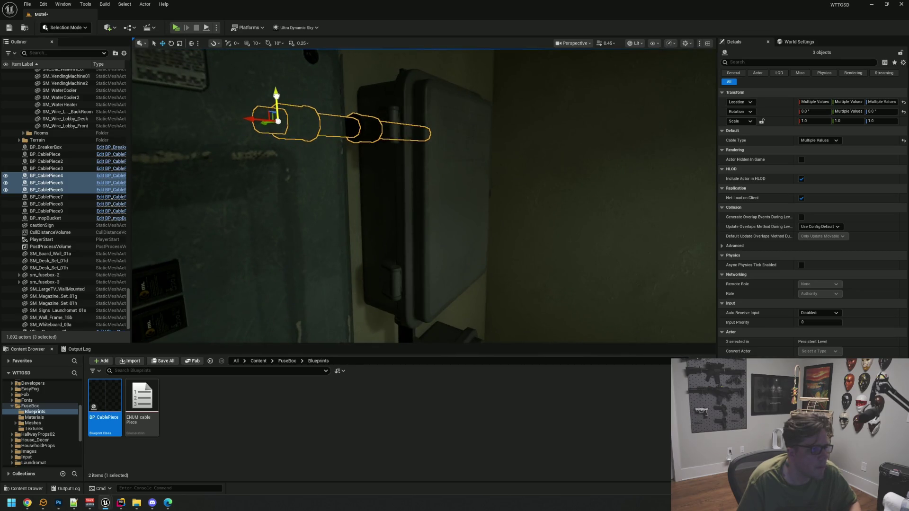
pyautogui.moveTo(448, 192)
pyautogui.mouseDown()
pyautogui.moveTo(441, 208)
pyautogui.moveTo(438, 165)
pyautogui.moveTo(443, 180)
pyautogui.moveTo(481, 189)
pyautogui.moveTo(452, 163)
pyautogui.moveTo(453, 181)
pyautogui.mouseUp()
pyautogui.press('Escape')
pyautogui.scroll(-3, 481, 189)
# Save the Motel map and collapse the lighting and Models folders in the Outliner.
pyautogui.hotkey('ctrl', 's')
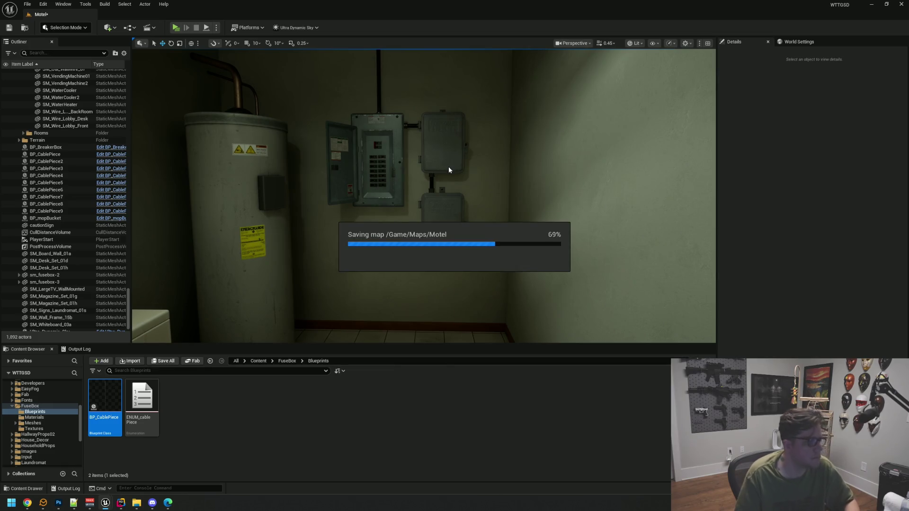
pyautogui.moveTo(128, 307); pyautogui.dragTo(133, 64)
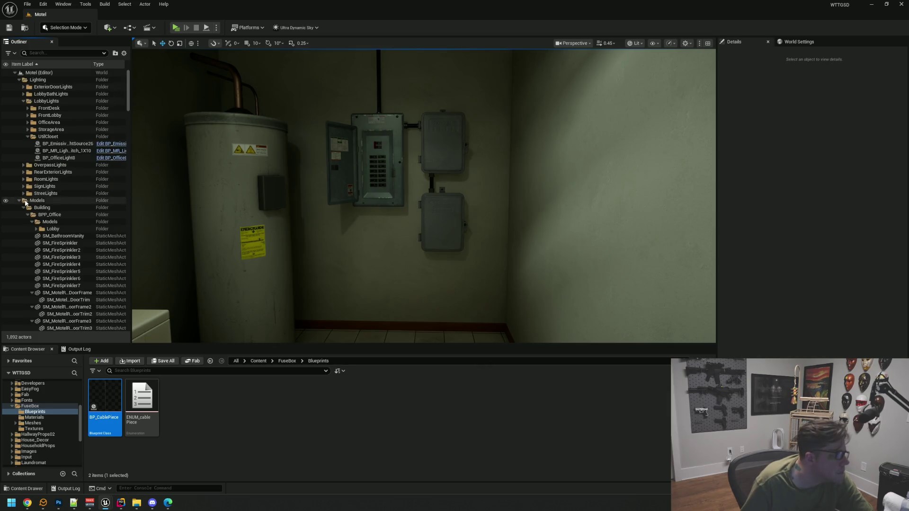
pyautogui.click(26, 201)
pyautogui.click(28, 138)
pyautogui.click(23, 101)
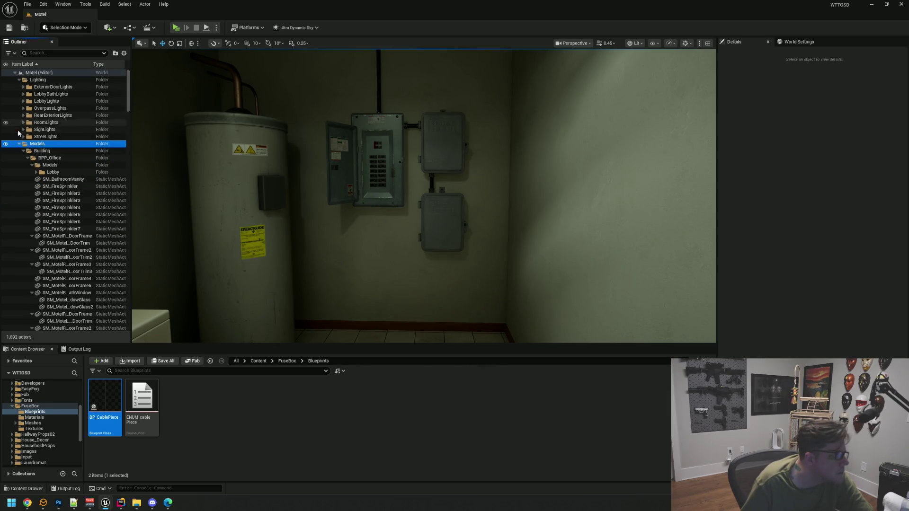
pyautogui.click(19, 144)
pyautogui.click(19, 80)
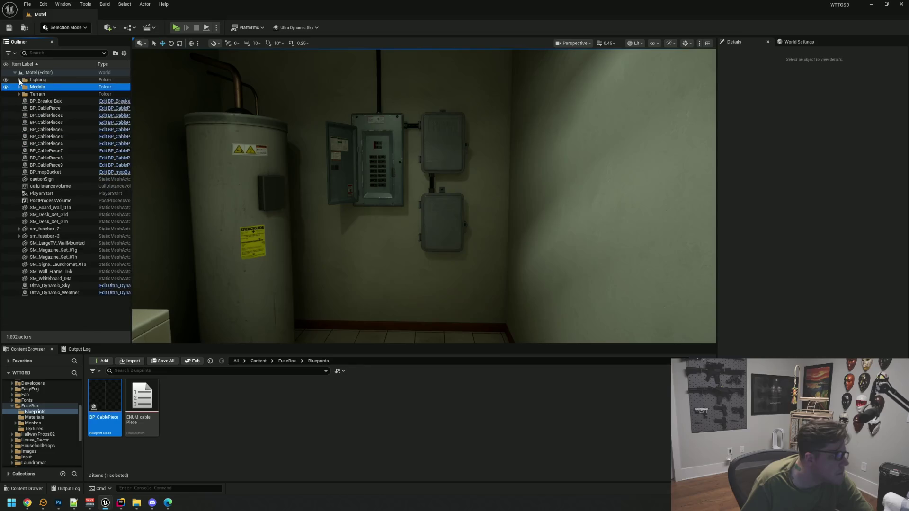
# Create a BreakerBox folder and move BP_BreakerBox through BP_mopBucket plus sm_fusebox-2 into it.
pyautogui.rightClick(49, 76)
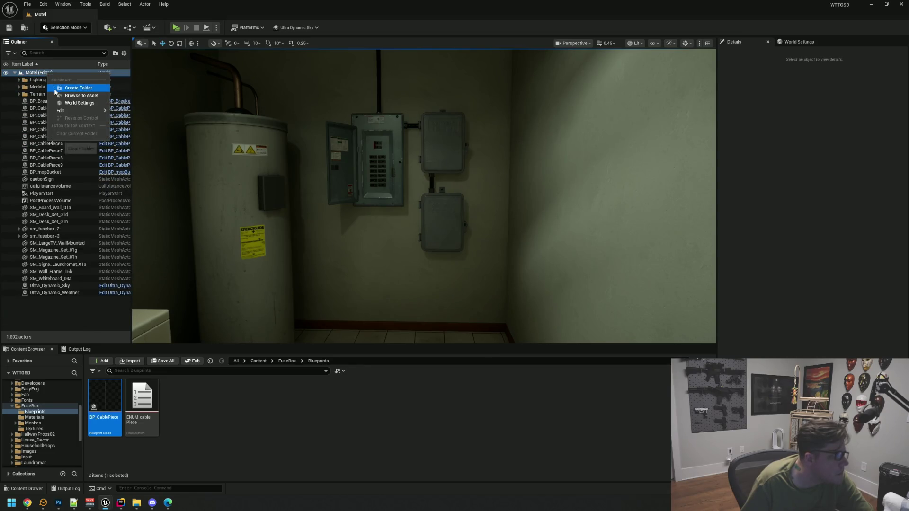
pyautogui.click(71, 88)
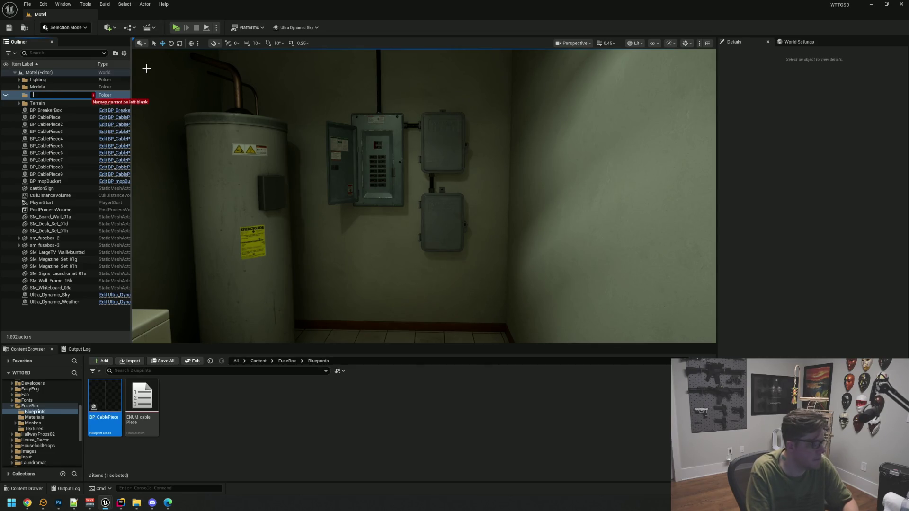
pyautogui.write('BreakerBox')
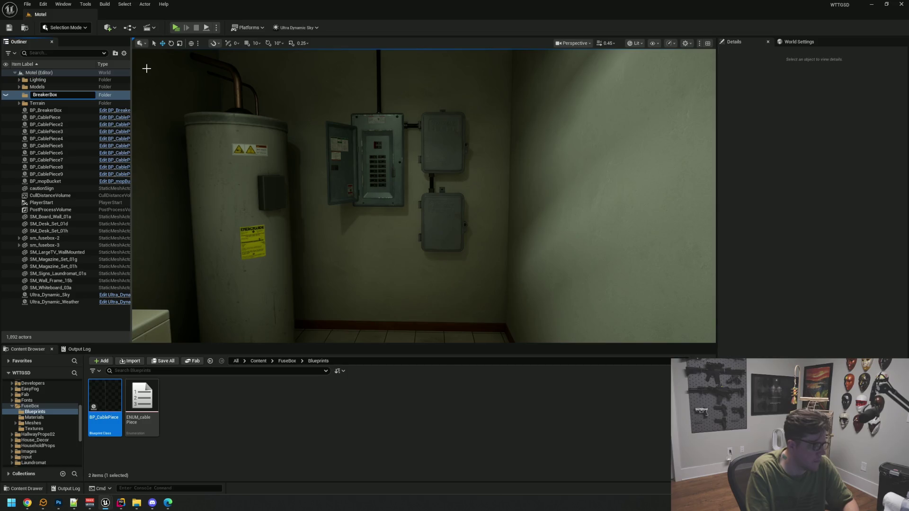
pyautogui.press('Return')
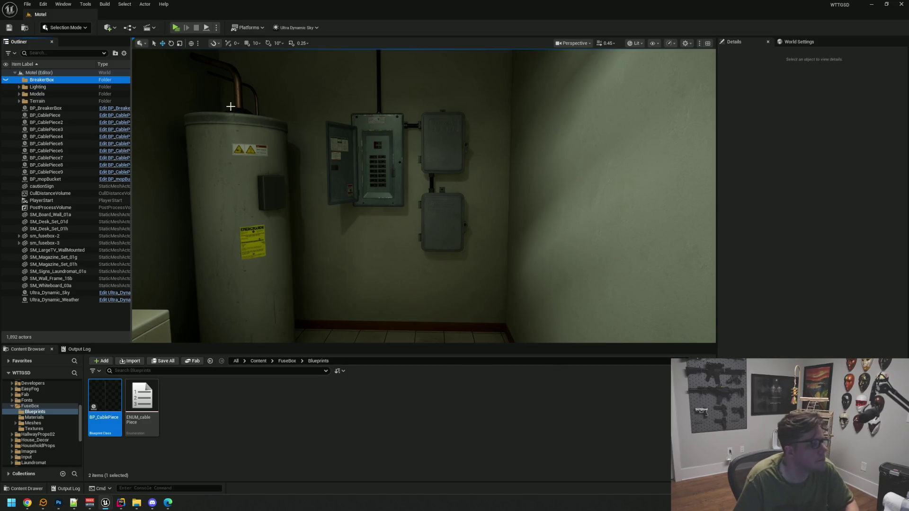
pyautogui.click(46, 108)
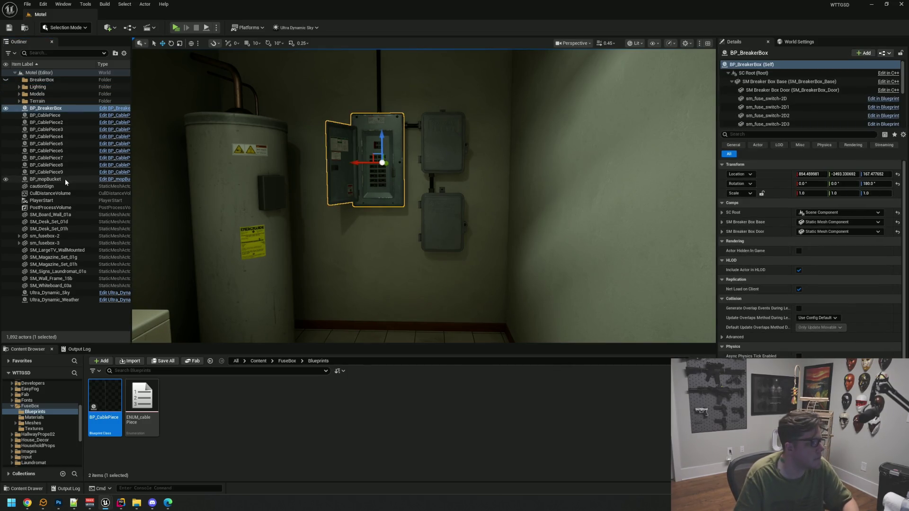
pyautogui.keyDown('shift'); pyautogui.click(45, 179); pyautogui.keyUp('shift')
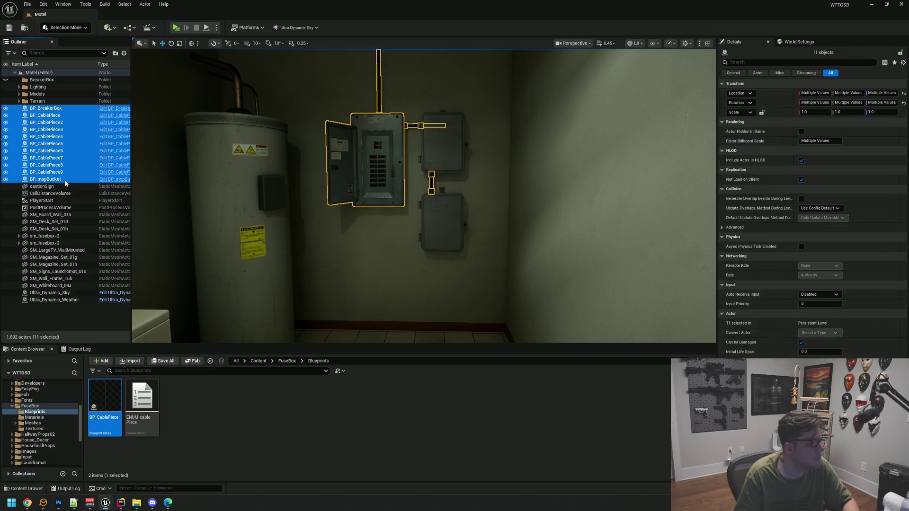
pyautogui.keyDown('ctrl'); pyautogui.click(69, 235); pyautogui.keyUp('ctrl')
pyautogui.moveTo(53, 239); pyautogui.dragTo(37, 80)
# Toggle the BreakerBox folder's visibility off and on to check its contents.
pyautogui.click(21, 81)
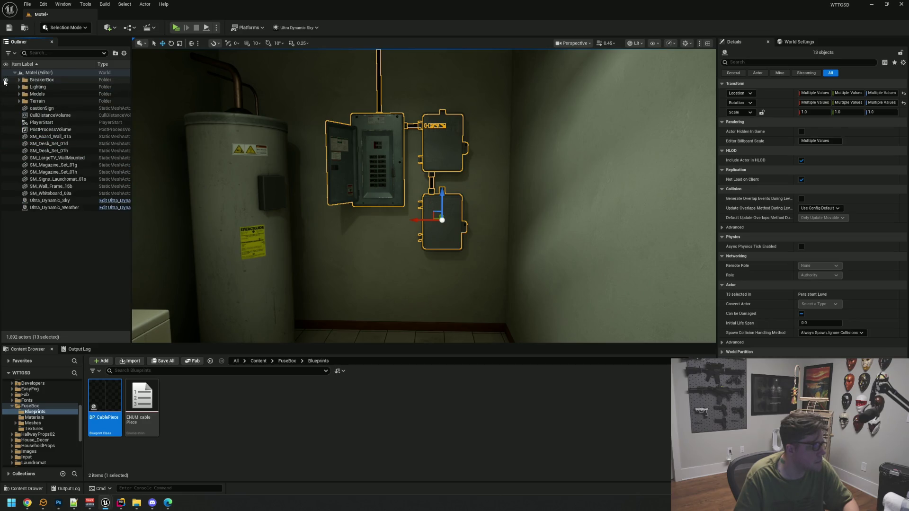
pyautogui.click(5, 81)
pyautogui.click(6, 82)
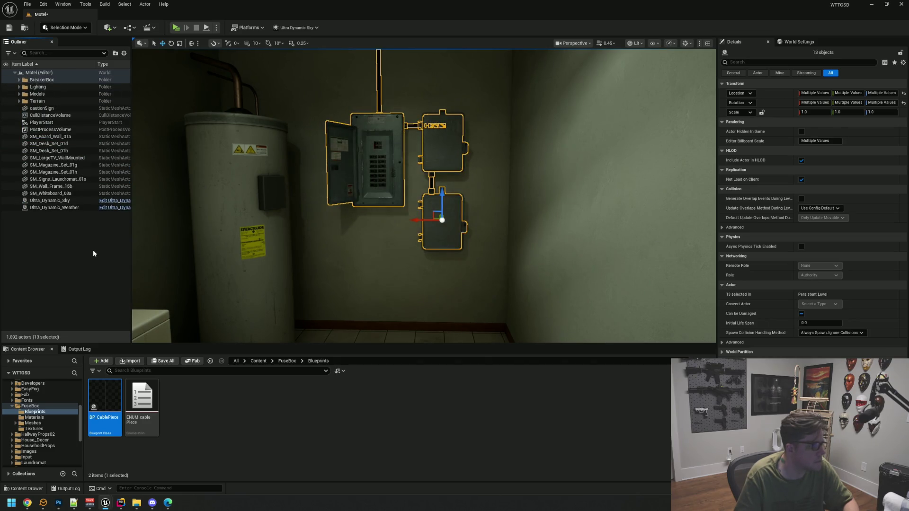
pyautogui.press('Escape')
pyautogui.scroll(2, 385, 229)
pyautogui.moveTo(385, 230)
pyautogui.mouseDown()
pyautogui.moveTo(398, 223)
pyautogui.moveTo(403, 190)
pyautogui.moveTo(391, 237)
pyautogui.moveTo(398, 196)
pyautogui.moveTo(404, 240)
pyautogui.moveTo(412, 239)
pyautogui.moveTo(397, 147)
pyautogui.moveTo(397, 199)
pyautogui.moveTo(397, 147)
pyautogui.moveTo(396, 185)
pyautogui.moveTo(462, 215)
pyautogui.moveTo(465, 236)
pyautogui.moveTo(440, 205)
pyautogui.moveTo(455, 190)
pyautogui.moveTo(445, 194)
pyautogui.mouseUp()
# Save the level and walk through the lobby into the laundry room up to the breaker panel.
pyautogui.hotkey('ctrl', 's')
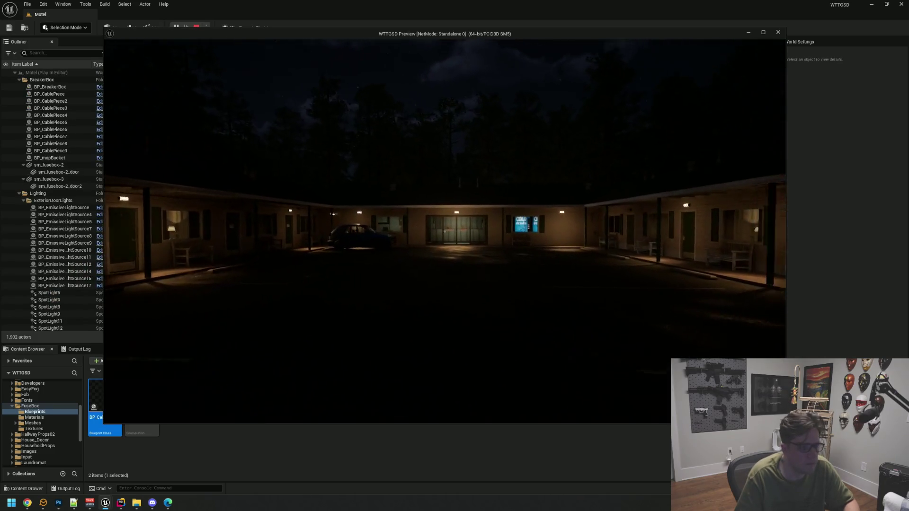
pyautogui.press('w')
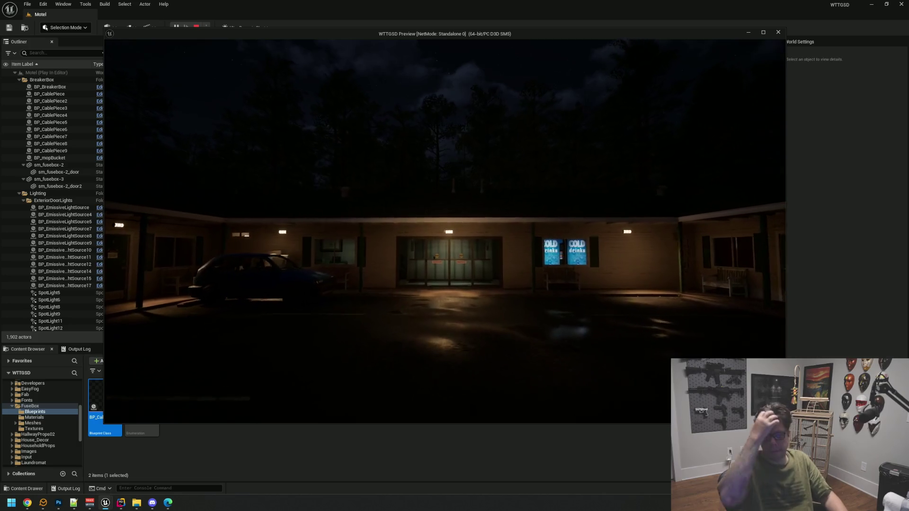
pyautogui.press('w')
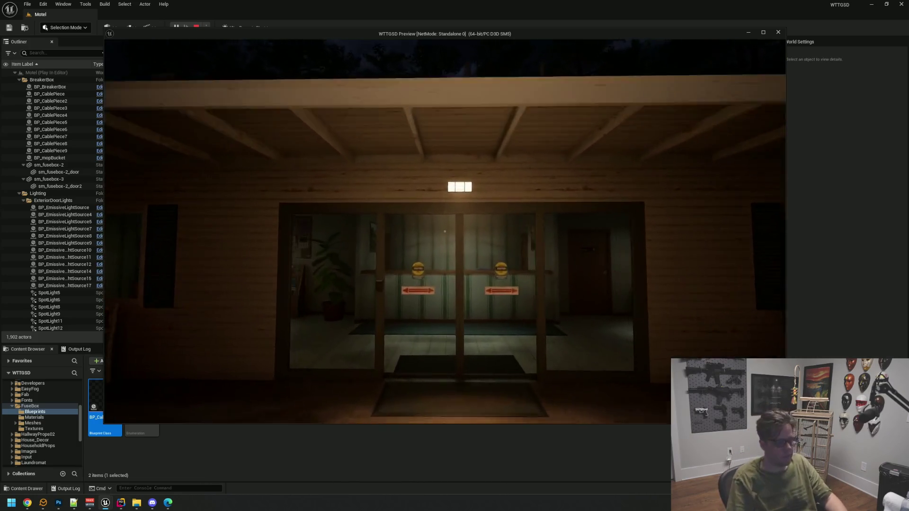
pyautogui.press('w')
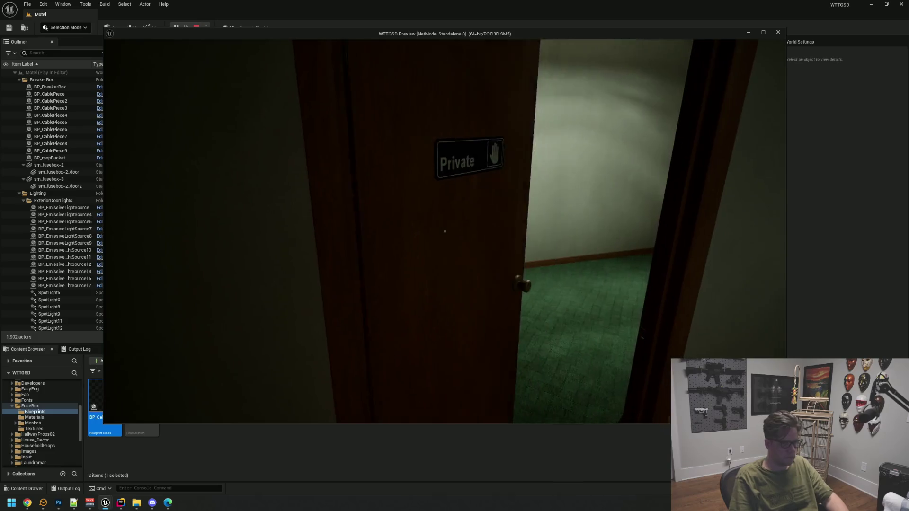
pyautogui.press('w')
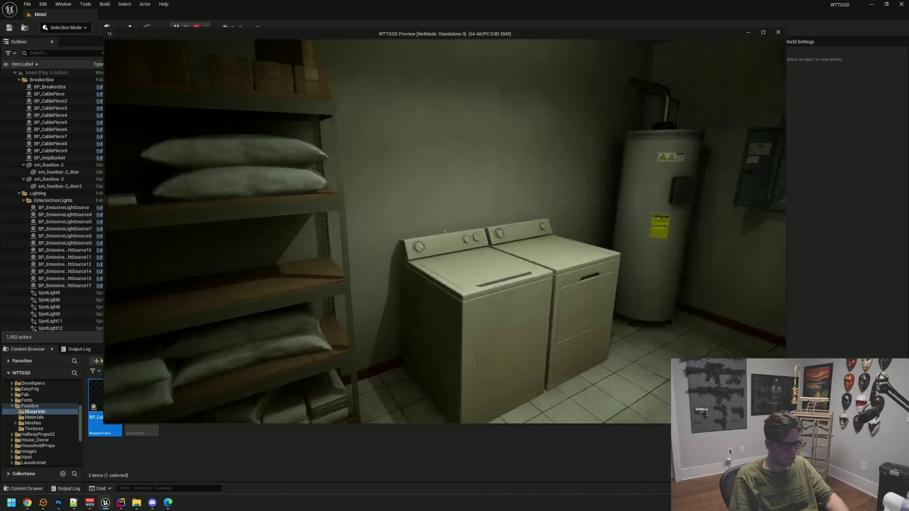
pyautogui.press('w')
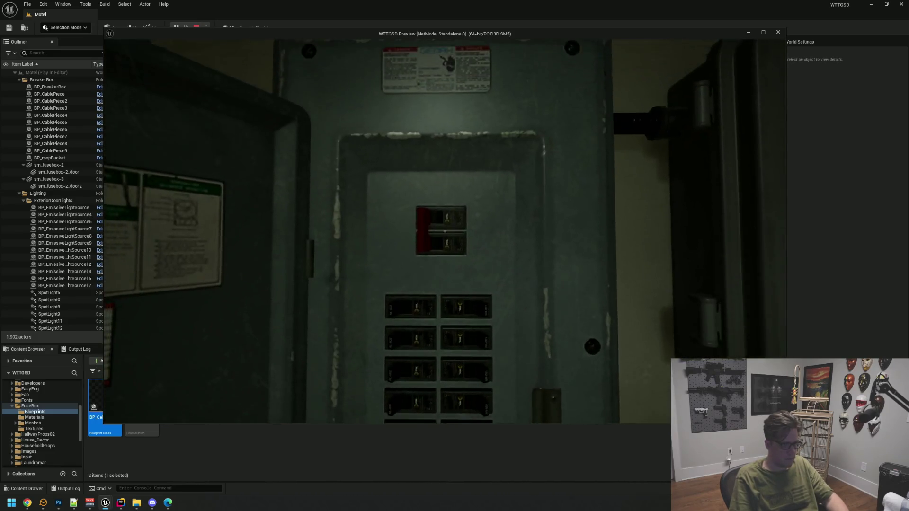
pyautogui.press('w')
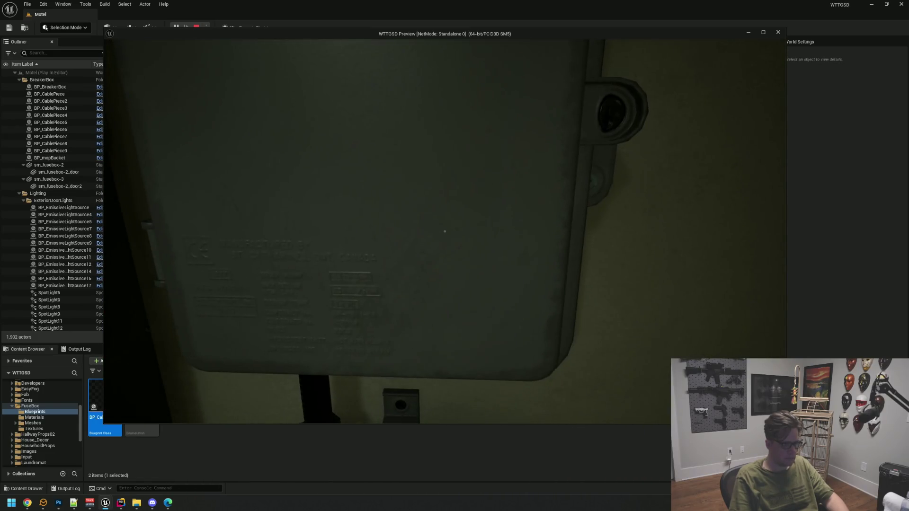
# Step back and forth to inspect the panel and junction boxes, opening the breaker box door.
pyautogui.press('s')
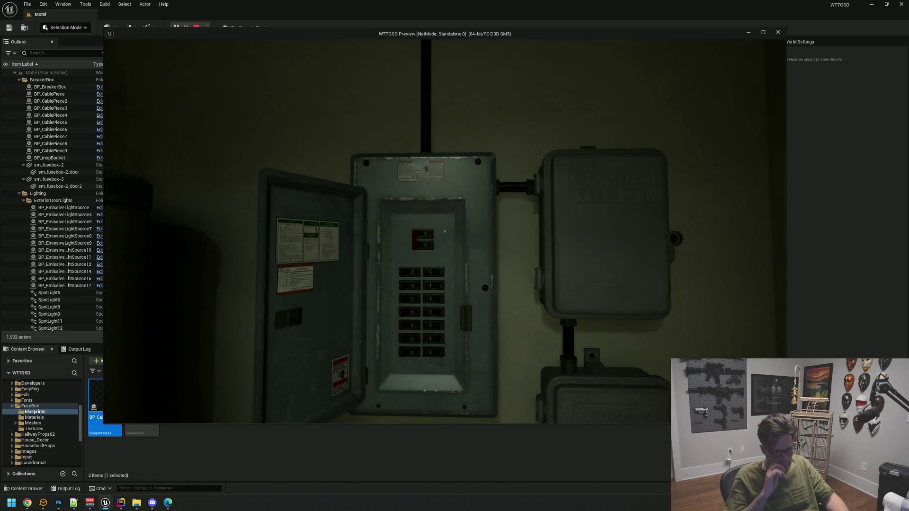
pyautogui.press('s')
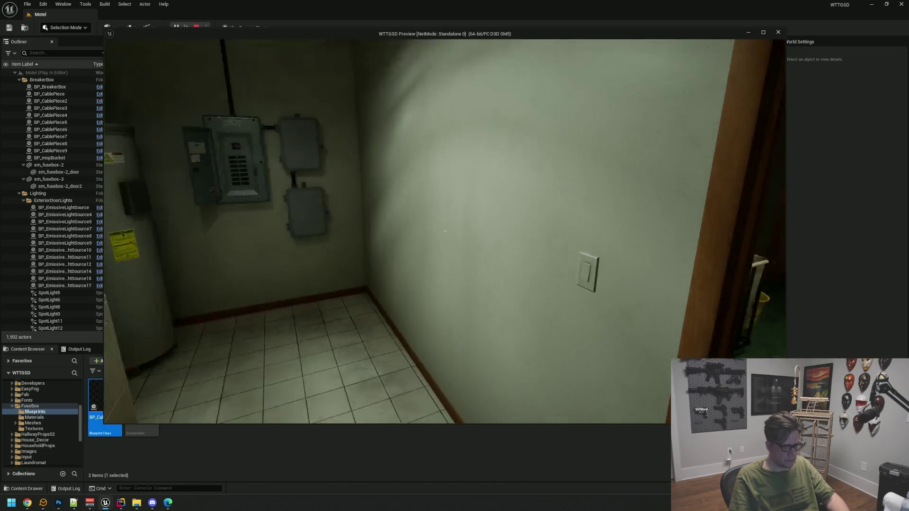
pyautogui.press('w')
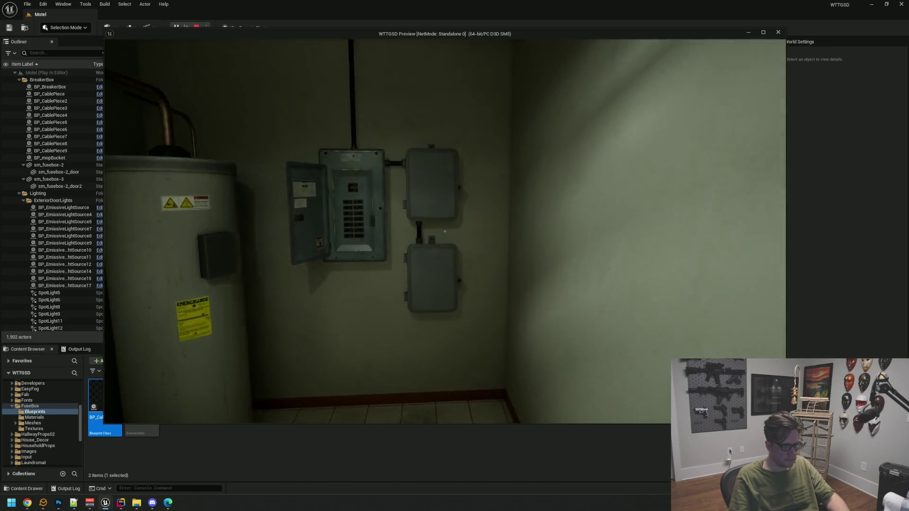
pyautogui.press('s')
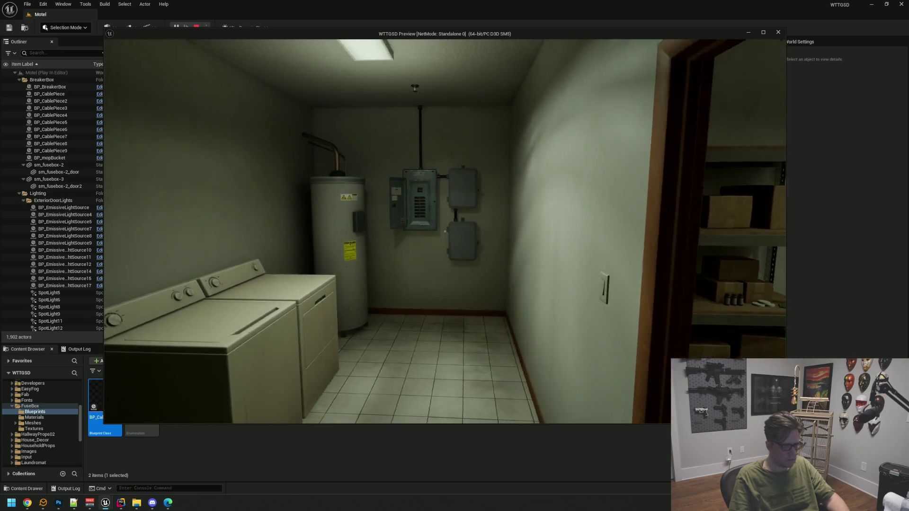
pyautogui.press('w')
pyautogui.press('s')
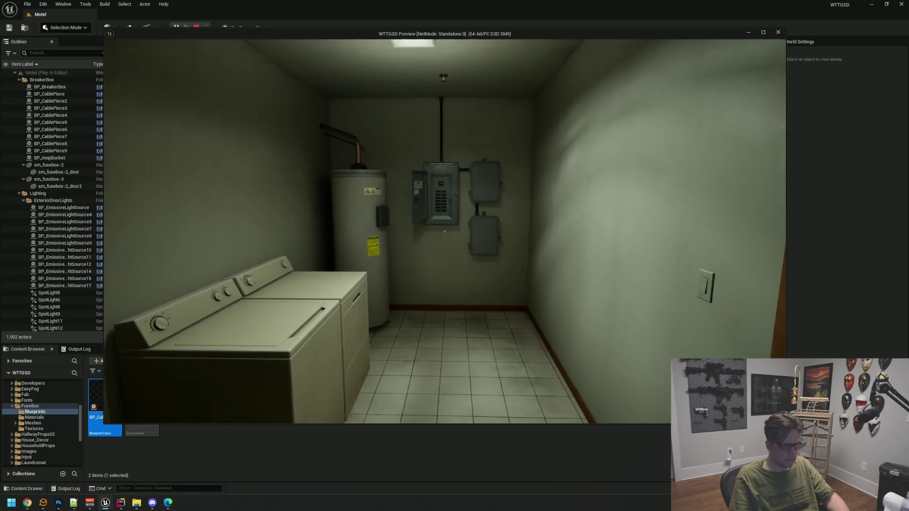
# Walk out the green door into the yard, return to the laundry room and stop the playtest.
pyautogui.press('w')
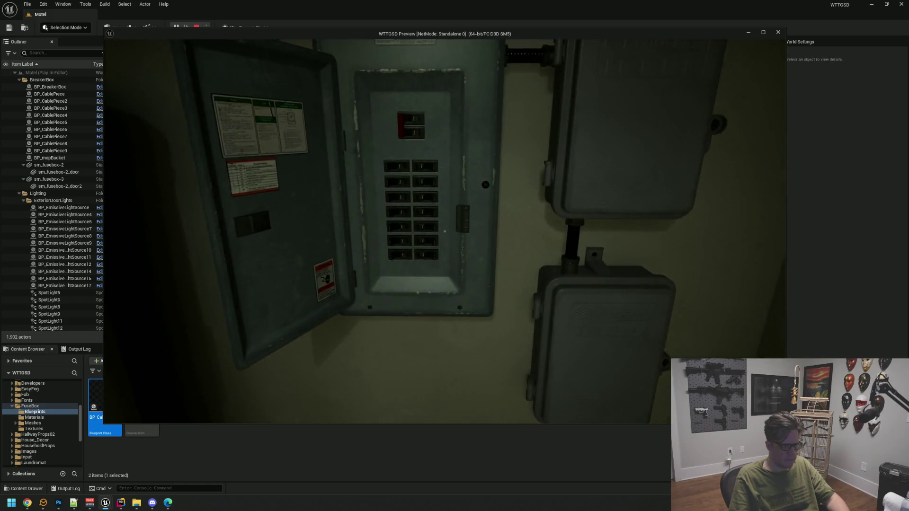
pyautogui.press('w')
pyautogui.press('e')
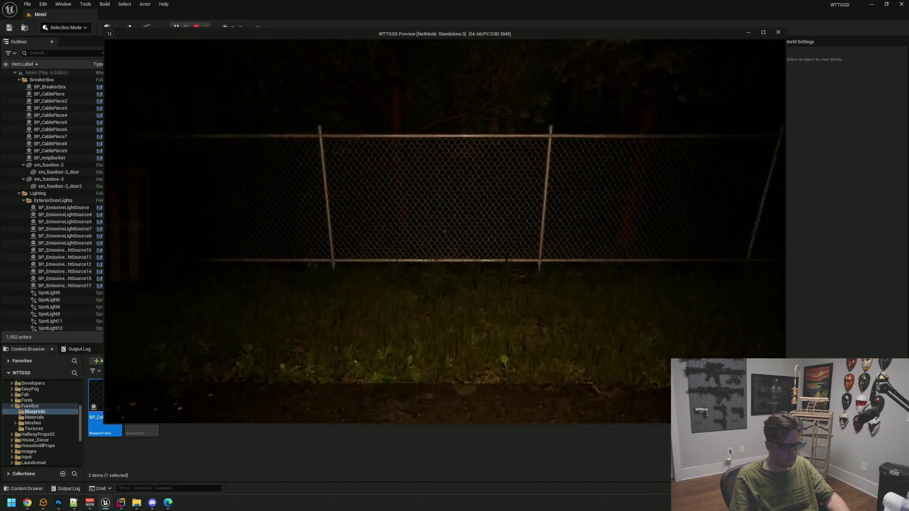
pyautogui.press('w')
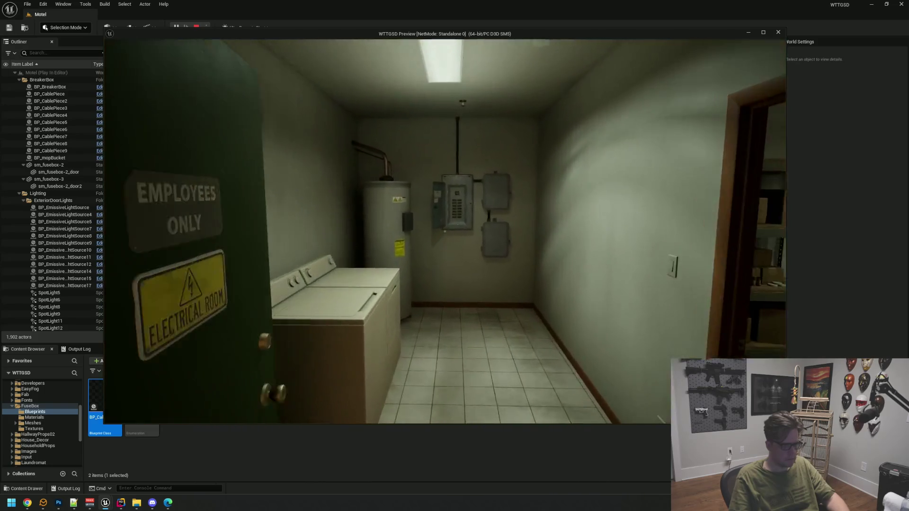
pyautogui.press('w')
pyautogui.press('Escape')
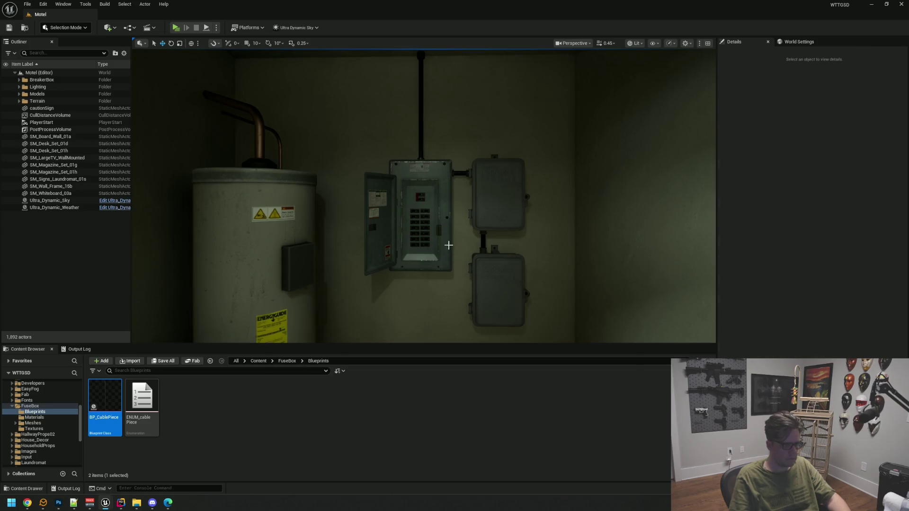
# Open the BP_BreakerBox blueprint and select and frame its base mesh component.
pyautogui.click(448, 246)
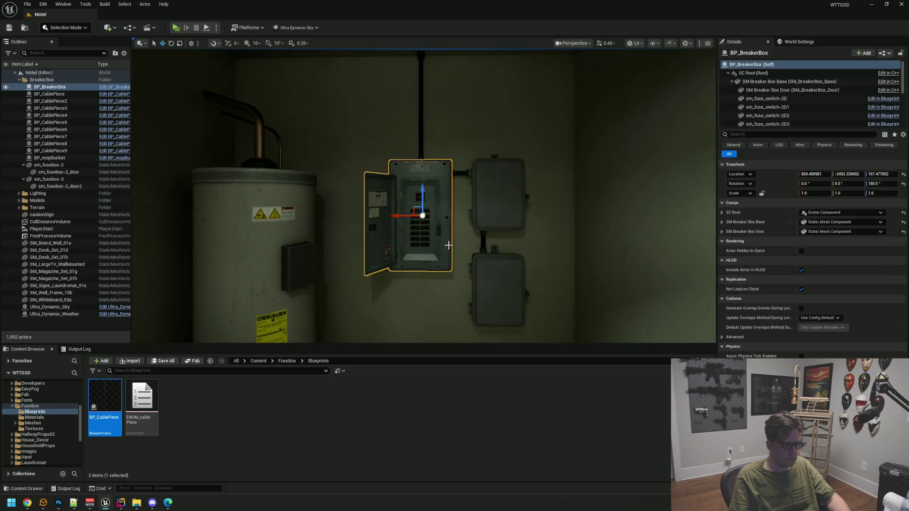
pyautogui.click(107, 88)
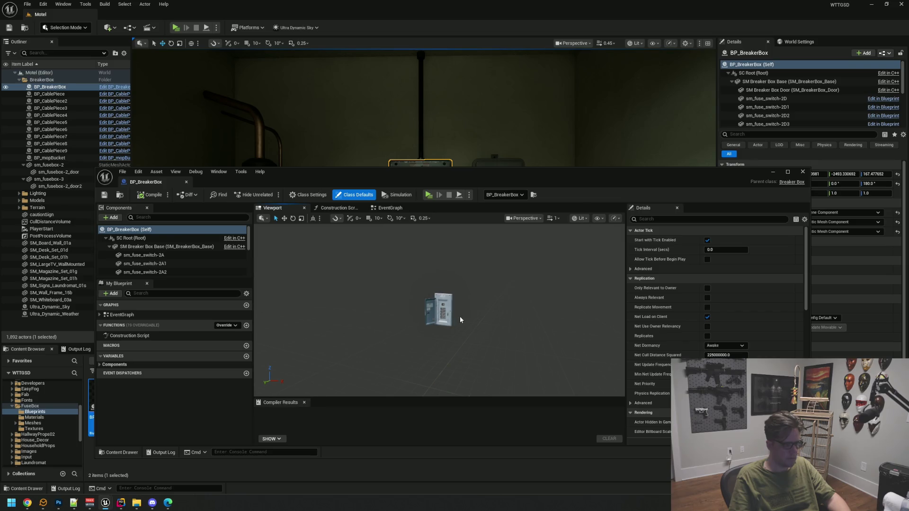
pyautogui.click(448, 313)
pyautogui.press('f')
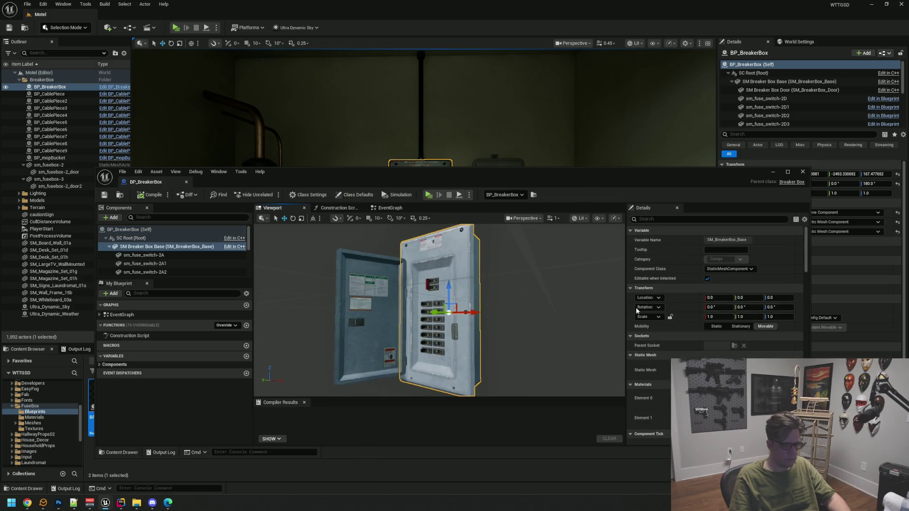
# Open sm_fusebox-4D from the FuseBox Meshes folder in the static mesh editor.
pyautogui.click(32, 423)
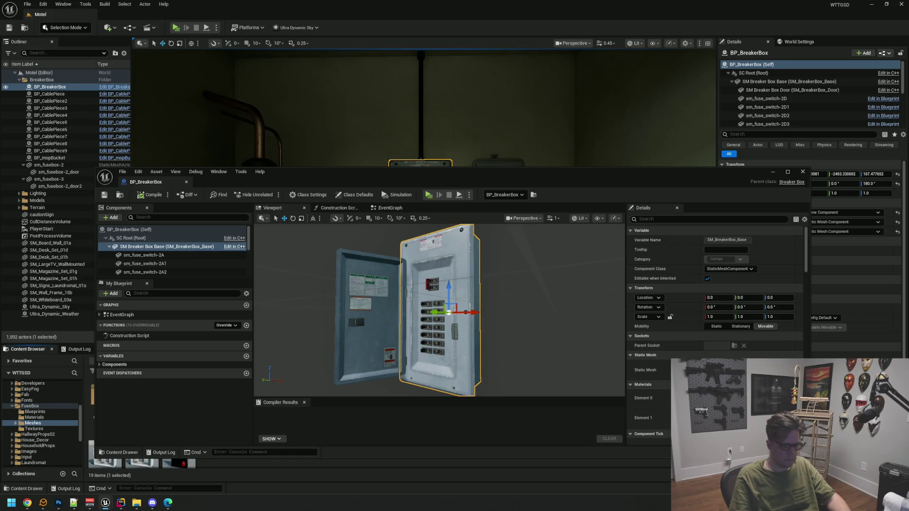
pyautogui.moveTo(810, 456); pyautogui.dragTo(770, 388)
pyautogui.scroll(-10, 664, 283)
pyautogui.scroll(-10, 663, 280)
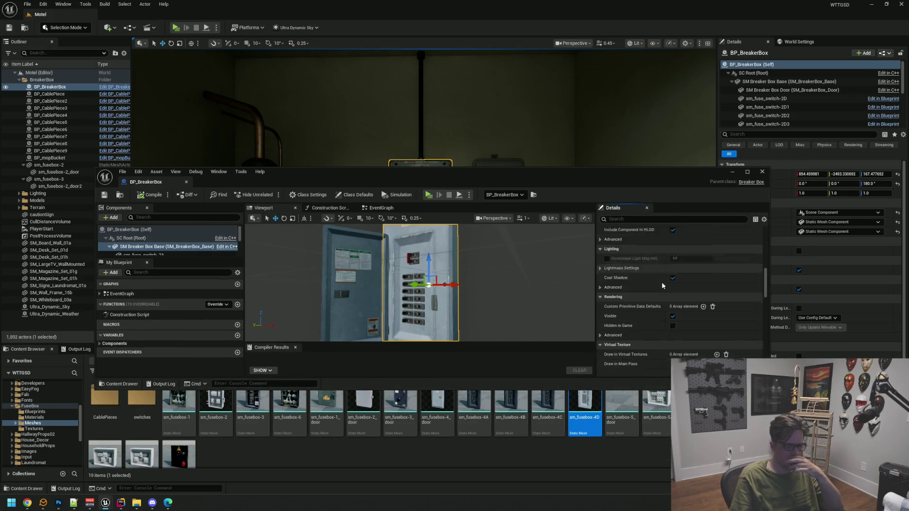
pyautogui.doubleClick(592, 412)
pyautogui.moveTo(363, 283)
pyautogui.mouseDown()
pyautogui.moveTo(343, 331)
pyautogui.moveTo(362, 282)
pyautogui.mouseUp()
pyautogui.scroll(10, 362, 282)
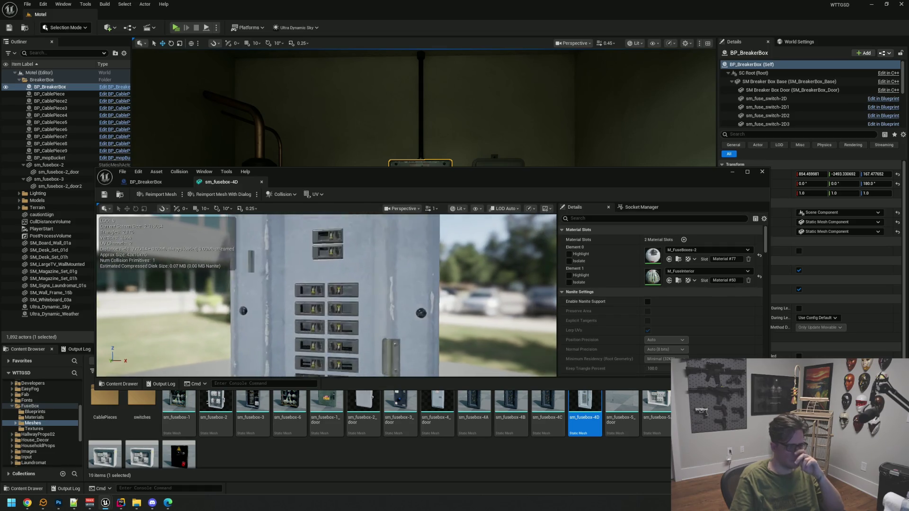
# Change sm_fusebox-4D's LOD Group from LargeProp to None, then return to BP_BreakerBox.
pyautogui.moveTo(362, 282); pyautogui.dragTo(351, 282)
pyautogui.scroll(-8, 603, 311)
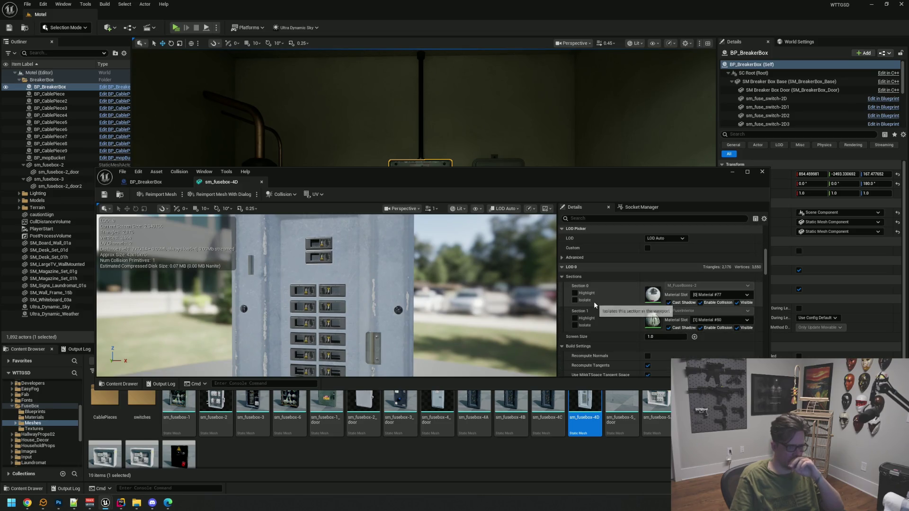
pyautogui.click(562, 276)
pyautogui.click(563, 296)
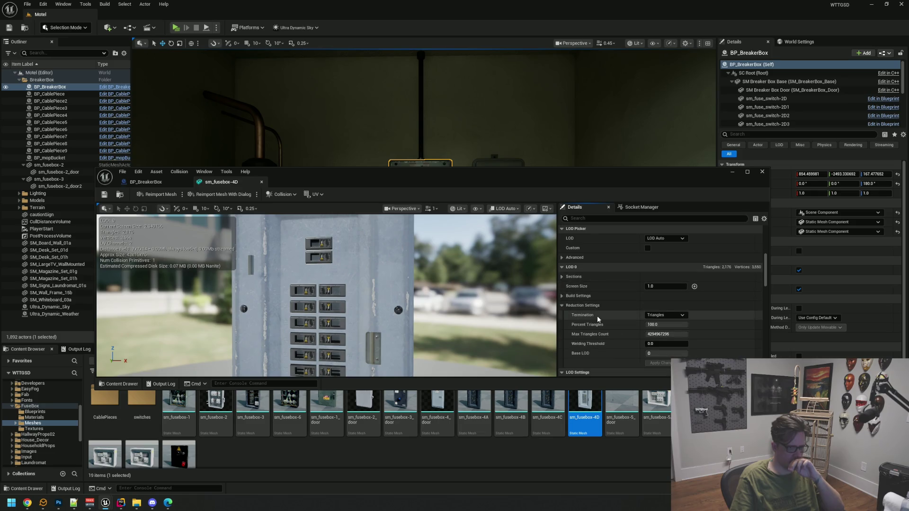
pyautogui.scroll(-3, 598, 317)
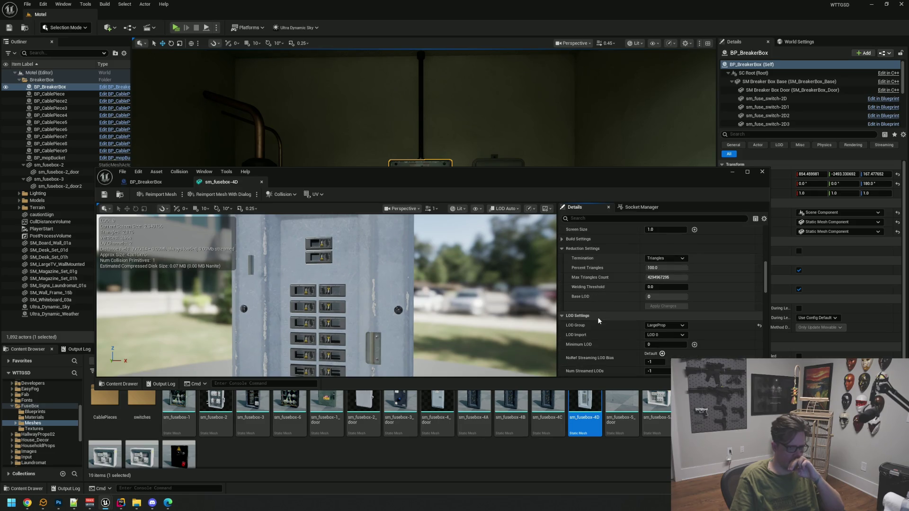
pyautogui.scroll(-1, 610, 329)
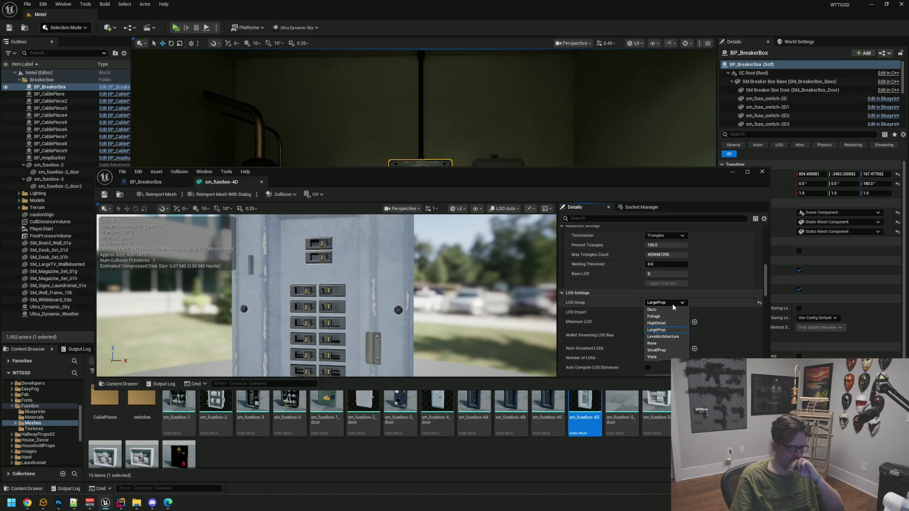
pyautogui.press('Down')
pyautogui.press('Down')
pyautogui.press('Return')
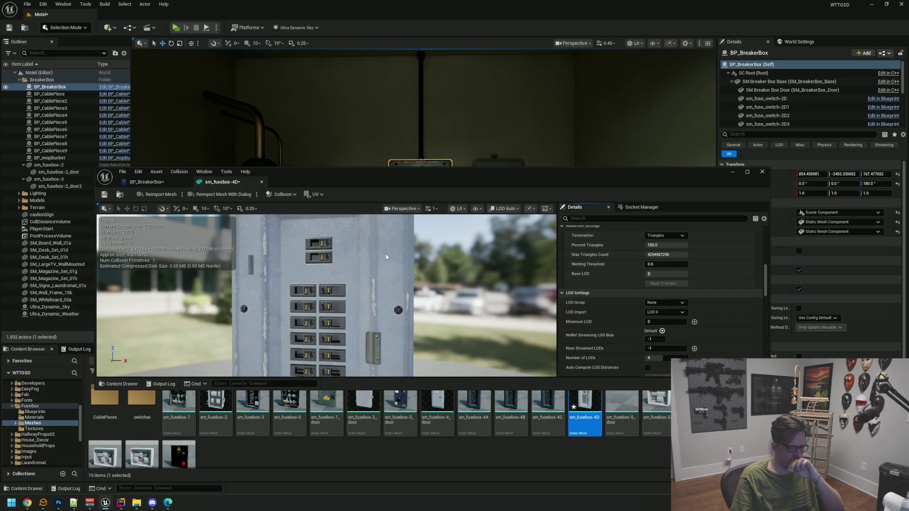
pyautogui.click(127, 183)
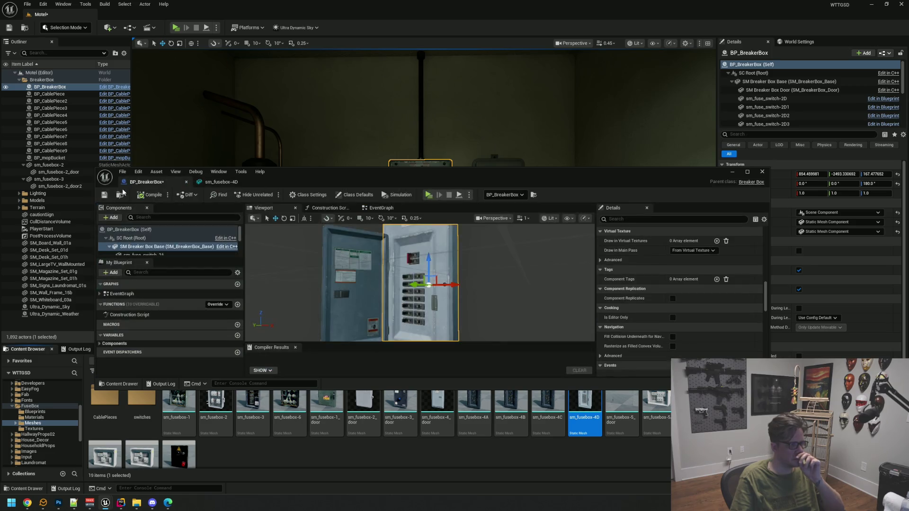
# Move the blueprint window aside, deselect all, and look over the utility room's breaker boxes.
pyautogui.moveTo(366, 187); pyautogui.dragTo(385, 330)
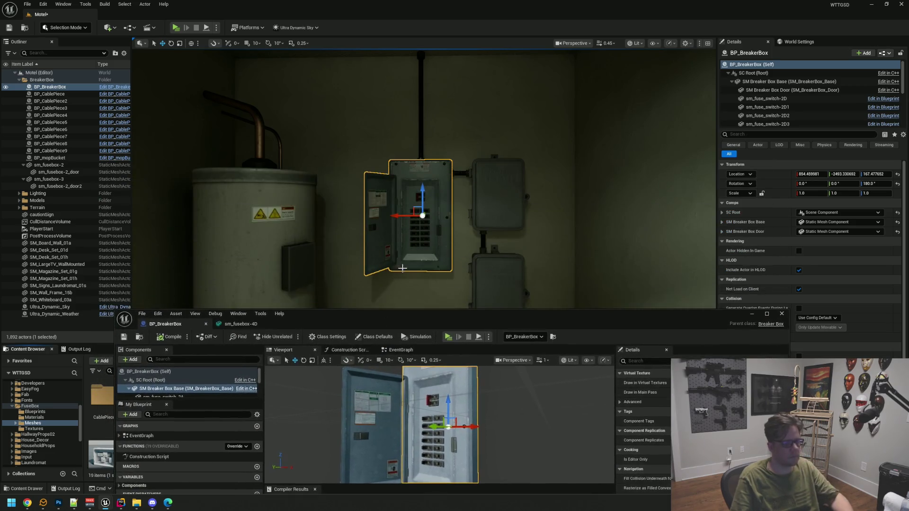
pyautogui.press('Escape')
pyautogui.moveTo(426, 180)
pyautogui.mouseDown()
pyautogui.moveTo(427, 218)
pyautogui.moveTo(412, 194)
pyautogui.moveTo(416, 209)
pyautogui.moveTo(421, 175)
pyautogui.moveTo(419, 217)
pyautogui.mouseUp()
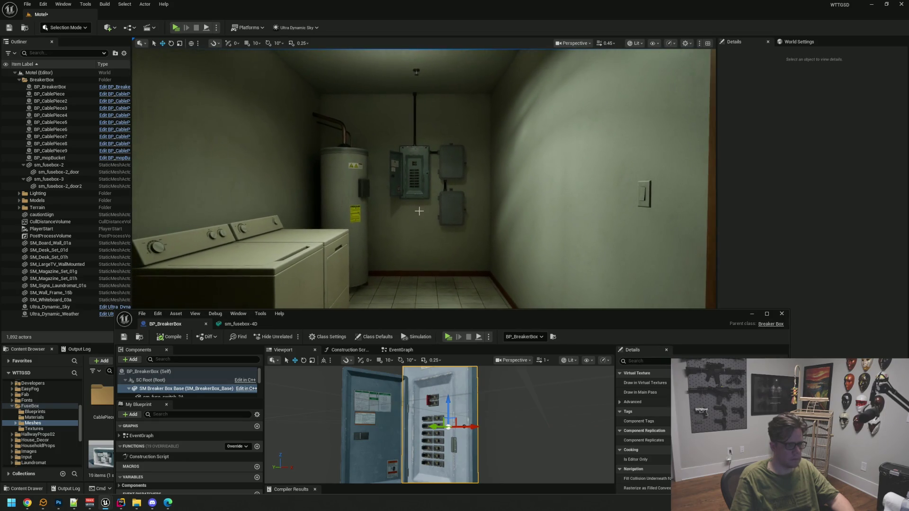
pyautogui.moveTo(413, 177)
pyautogui.mouseDown()
pyautogui.moveTo(360, 177)
pyautogui.moveTo(412, 175)
pyautogui.moveTo(413, 161)
pyautogui.moveTo(411, 223)
pyautogui.mouseUp()
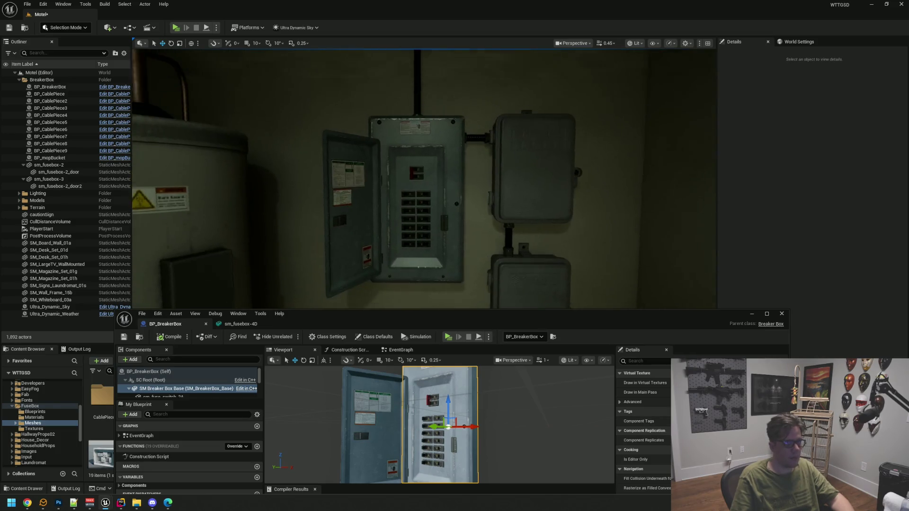
pyautogui.moveTo(410, 223); pyautogui.dragTo(410, 223)
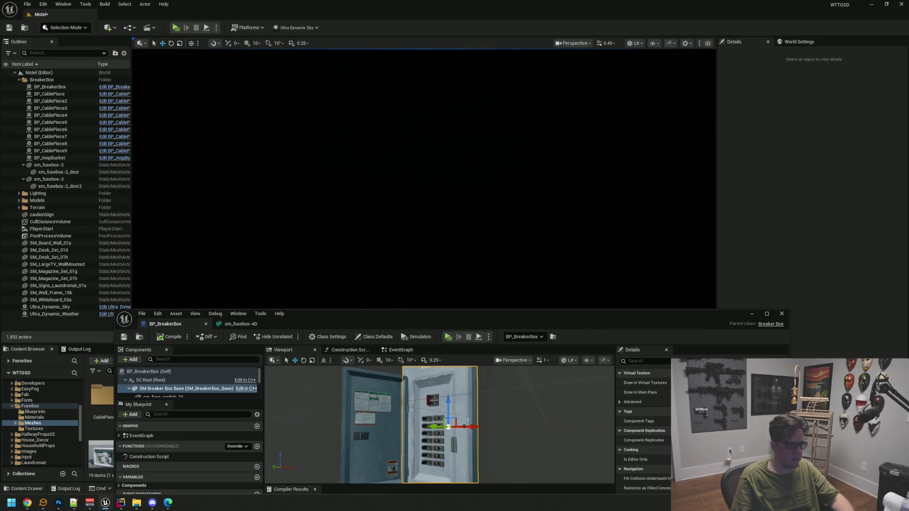
# Fly back to the breaker panel close-up and reposition the BP_BreakerBox editor beside the fusebox meshes.
pyautogui.moveTo(410, 223); pyautogui.dragTo(411, 223)
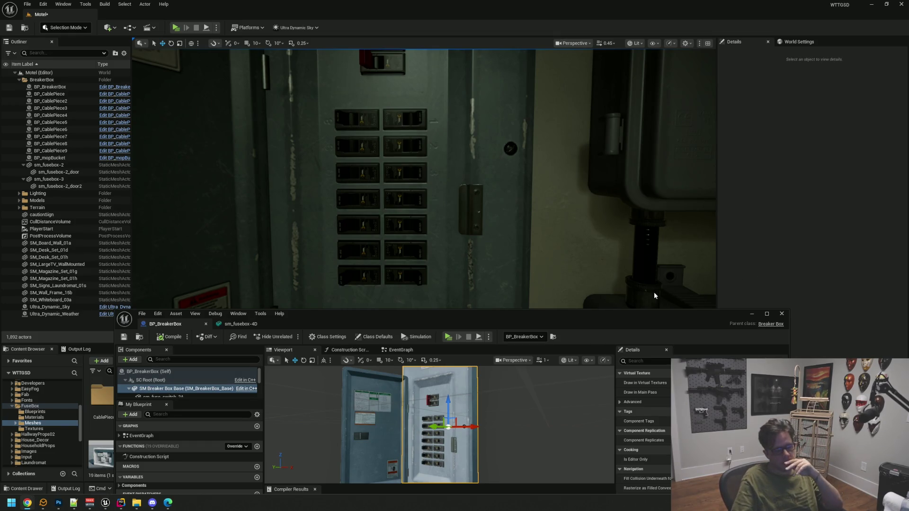
pyautogui.moveTo(551, 322); pyautogui.dragTo(517, 179)
pyautogui.moveTo(479, 308)
pyautogui.mouseDown()
pyautogui.moveTo(469, 303)
pyautogui.moveTo(467, 275)
pyautogui.moveTo(466, 322)
pyautogui.moveTo(470, 275)
pyautogui.moveTo(471, 305)
pyautogui.mouseUp()
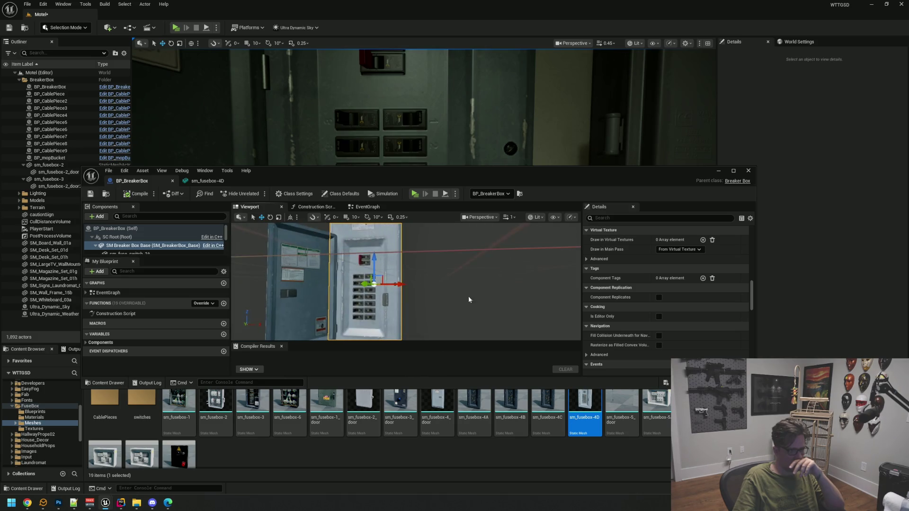
# Close the BP_BreakerBox blueprint and the sm_fusebox-4D mesh editor.
pyautogui.click(172, 180)
pyautogui.moveTo(405, 318); pyautogui.dragTo(408, 350)
pyautogui.scroll(3, 267, 216)
pyautogui.click(172, 181)
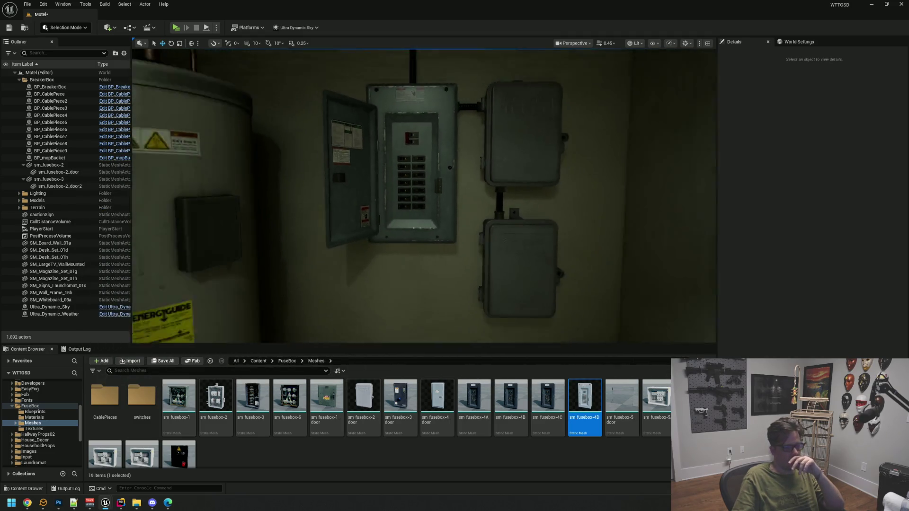
# Fly around the laundry room to inspect the wall top and the junction box tops.
pyautogui.scroll(-5, 424, 196)
pyautogui.moveTo(400, 164)
pyautogui.mouseDown()
pyautogui.moveTo(393, 208)
pyautogui.moveTo(393, 199)
pyautogui.mouseUp()
pyautogui.scroll(10, 424, 196)
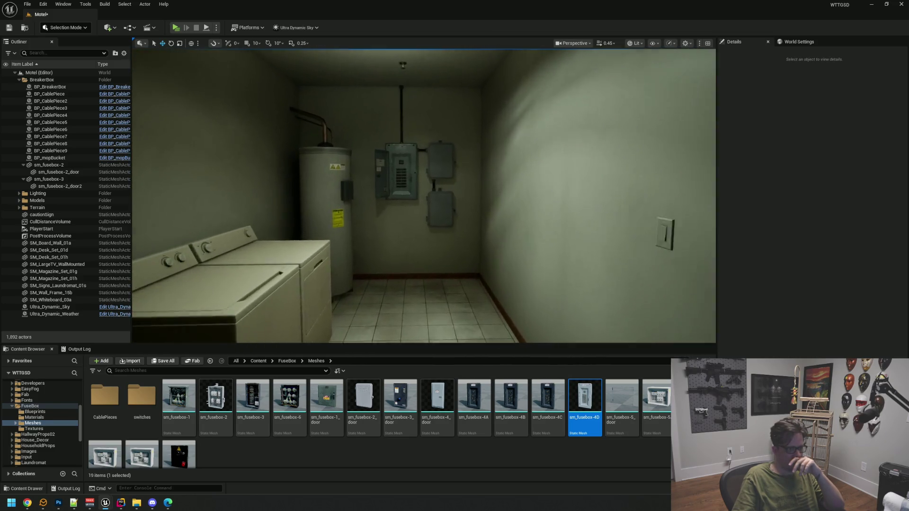
pyautogui.scroll(4, 424, 196)
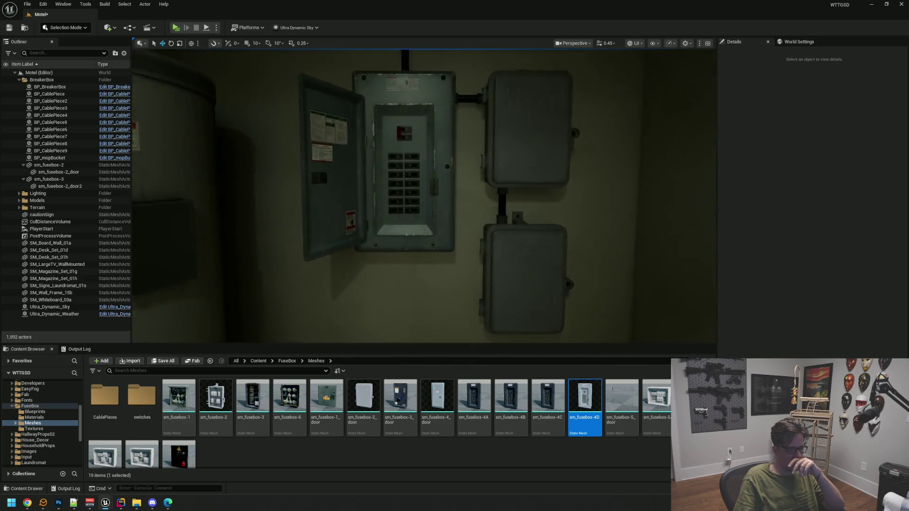
pyautogui.scroll(-8, 424, 197)
pyautogui.scroll(-6, 408, 136)
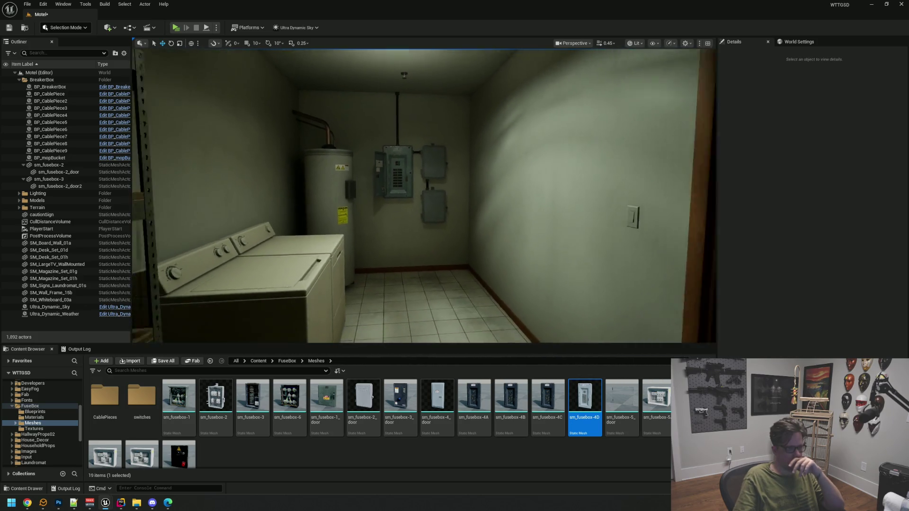
pyautogui.scroll(6, 409, 137)
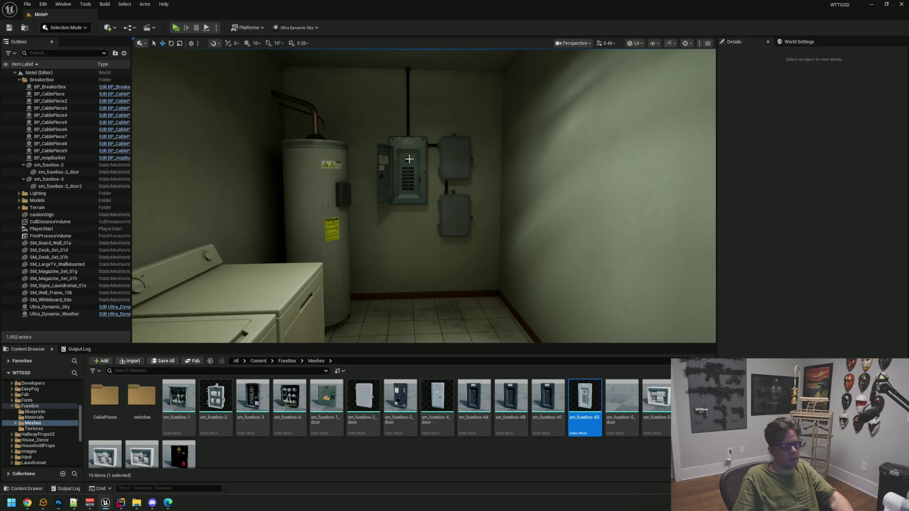
pyautogui.scroll(8, 408, 137)
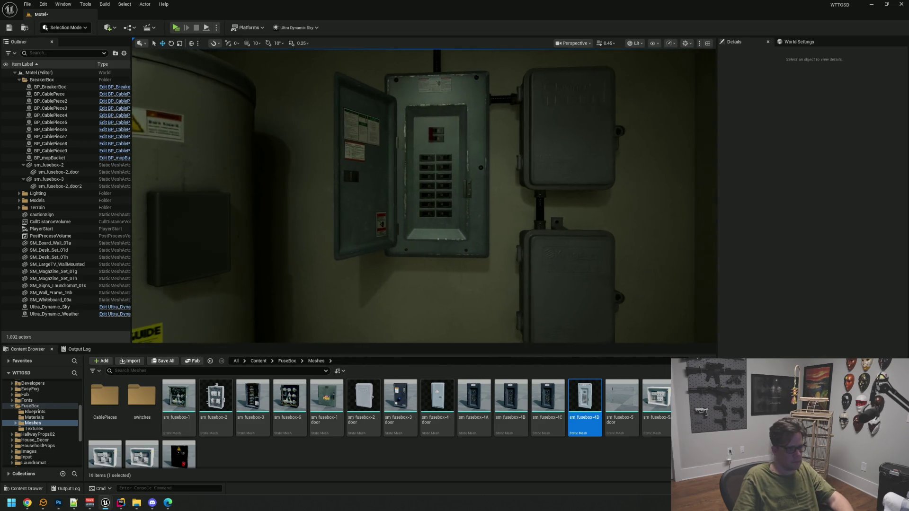
pyautogui.scroll(6, 378, 151)
pyautogui.scroll(-4, 378, 151)
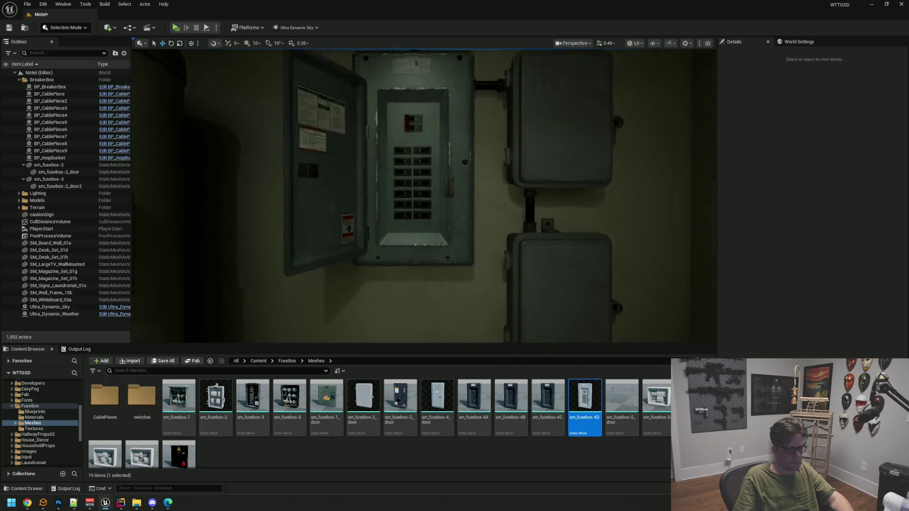
pyautogui.scroll(2, 424, 196)
pyautogui.scroll(-10, 424, 196)
pyautogui.moveTo(429, 229); pyautogui.dragTo(398, 204)
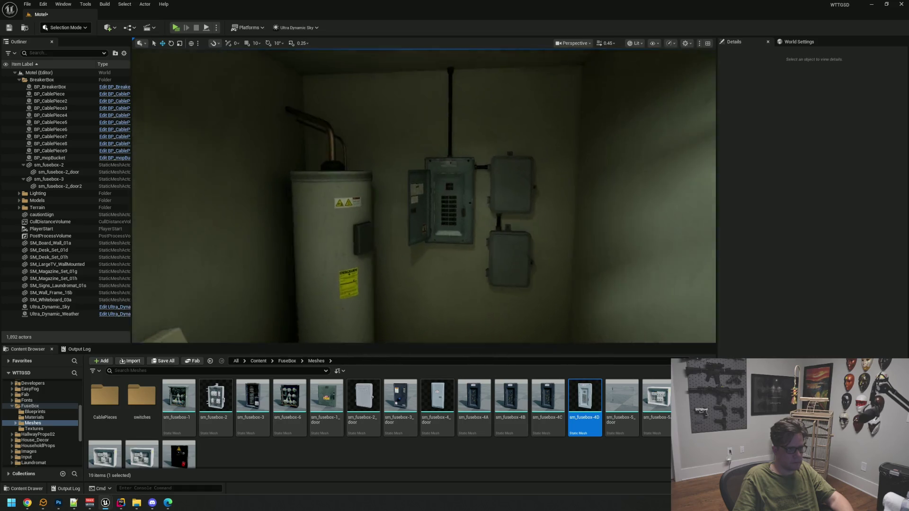
pyautogui.scroll(4, 424, 196)
pyautogui.scroll(-5, 424, 196)
pyautogui.scroll(-5, 415, 154)
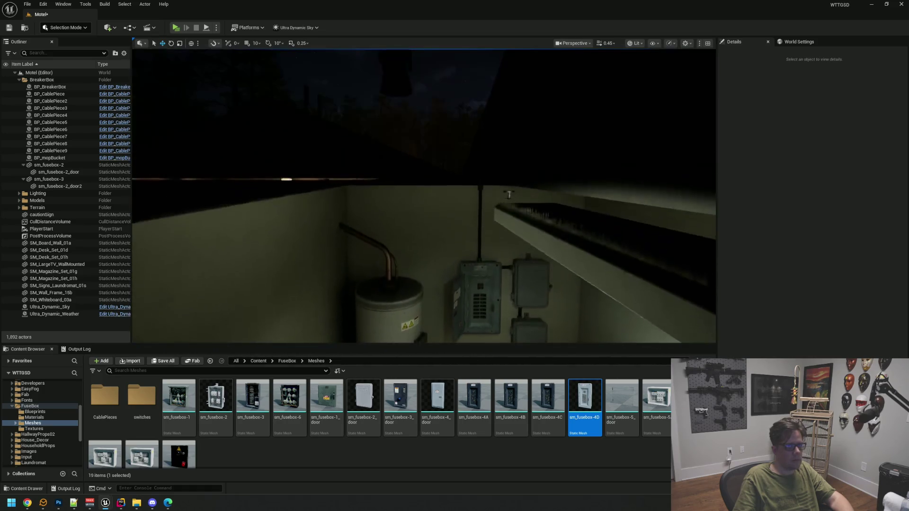
pyautogui.moveTo(408, 154); pyautogui.dragTo(415, 154)
pyautogui.scroll(5, 415, 154)
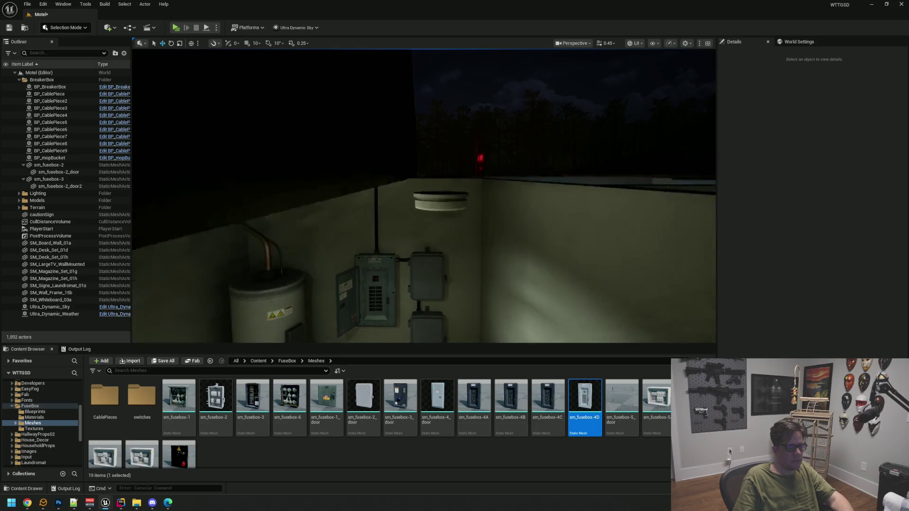
pyautogui.scroll(2, 414, 106)
pyautogui.scroll(4, 414, 106)
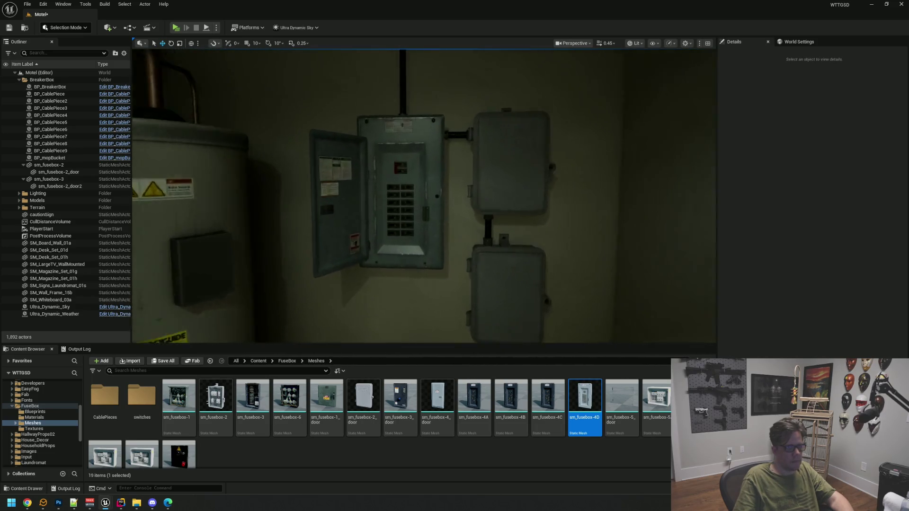
pyautogui.moveTo(414, 106); pyautogui.dragTo(414, 137)
pyautogui.scroll(-6, 414, 137)
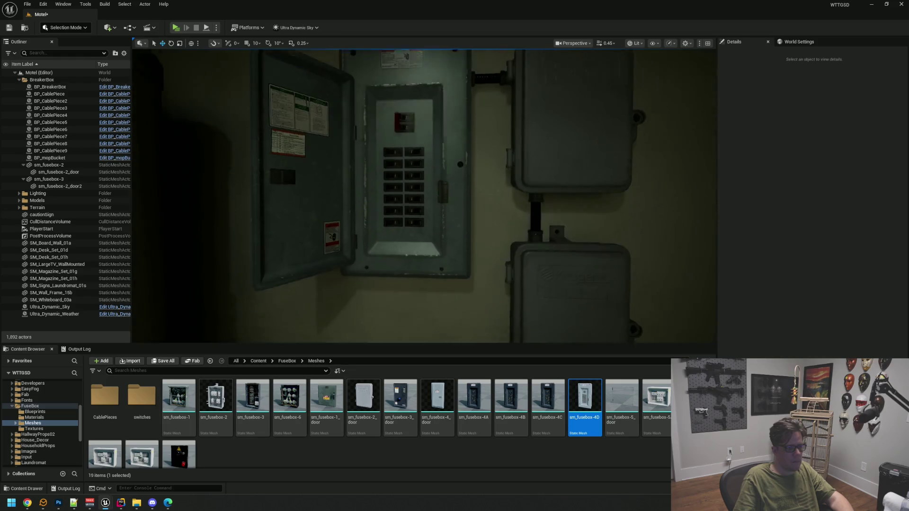
pyautogui.scroll(3, 414, 138)
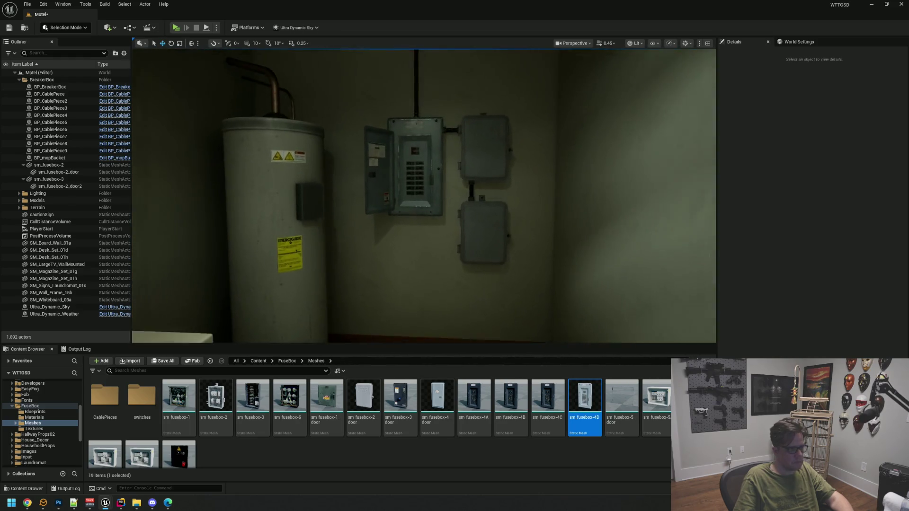
# Save the Motel level, collapse the BreakerBox folder and launch a Play preview.
pyautogui.hotkey('ctrl', 's')
pyautogui.click(18, 80)
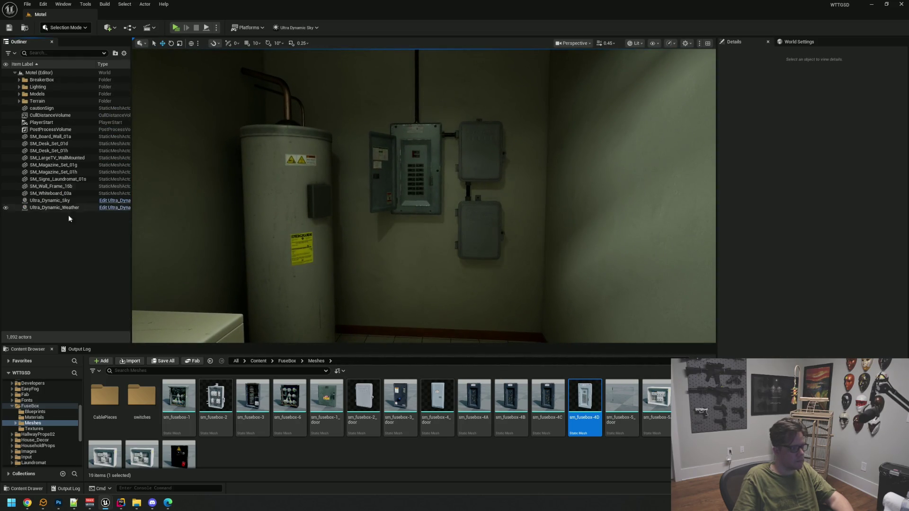
pyautogui.moveTo(375, 210)
pyautogui.mouseDown()
pyautogui.moveTo(365, 218)
pyautogui.moveTo(376, 223)
pyautogui.mouseUp()
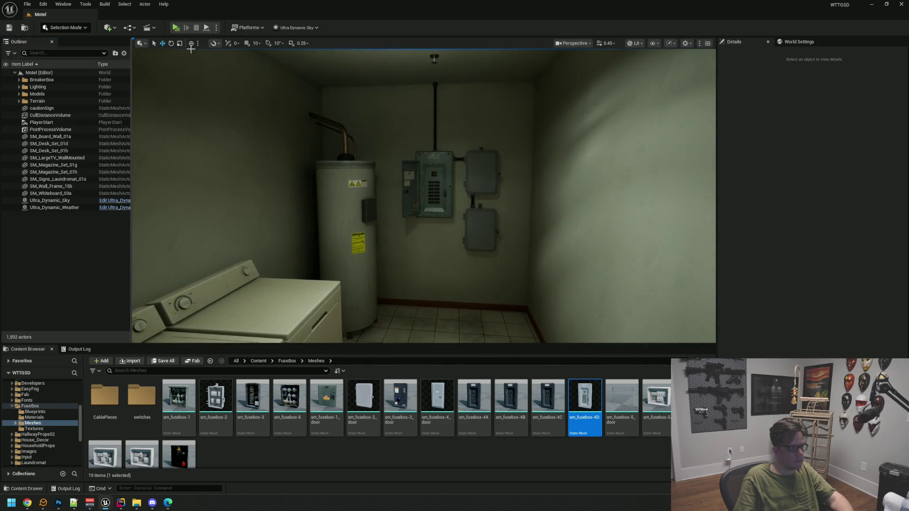
pyautogui.hotkey('alt', 'p')
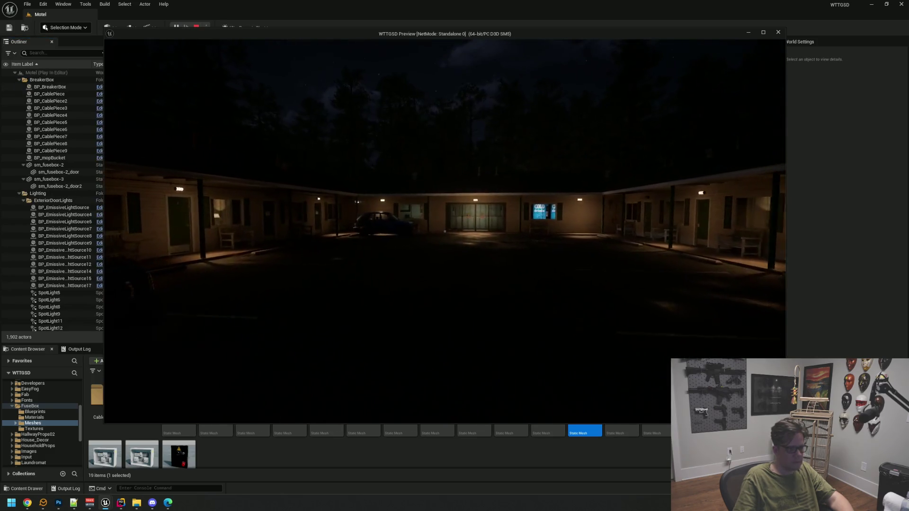